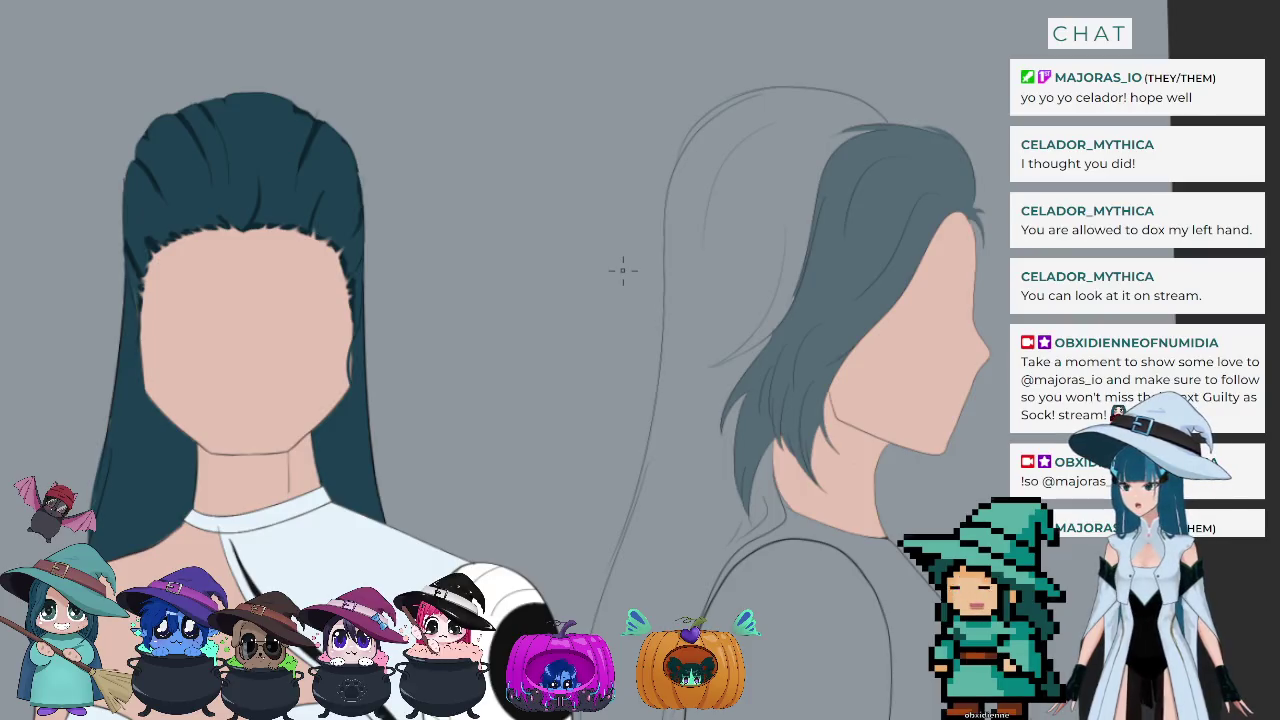
Step: Zoom and pan until the shoe and the grey hair sketch beneath it fill the view
scroll(690, 80, "up", 2)
scroll(694, 75, "up", 2)
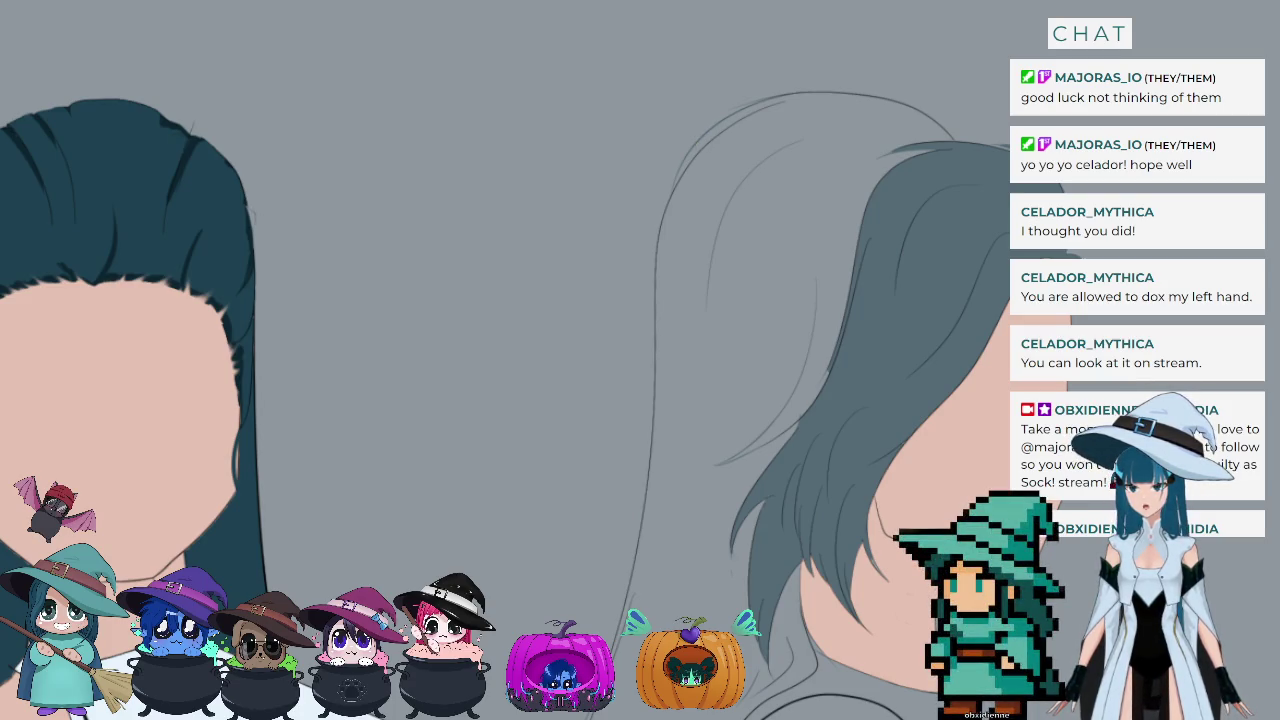
scroll(750, 520, "down", 2)
scroll(750, 520, "down", 2)
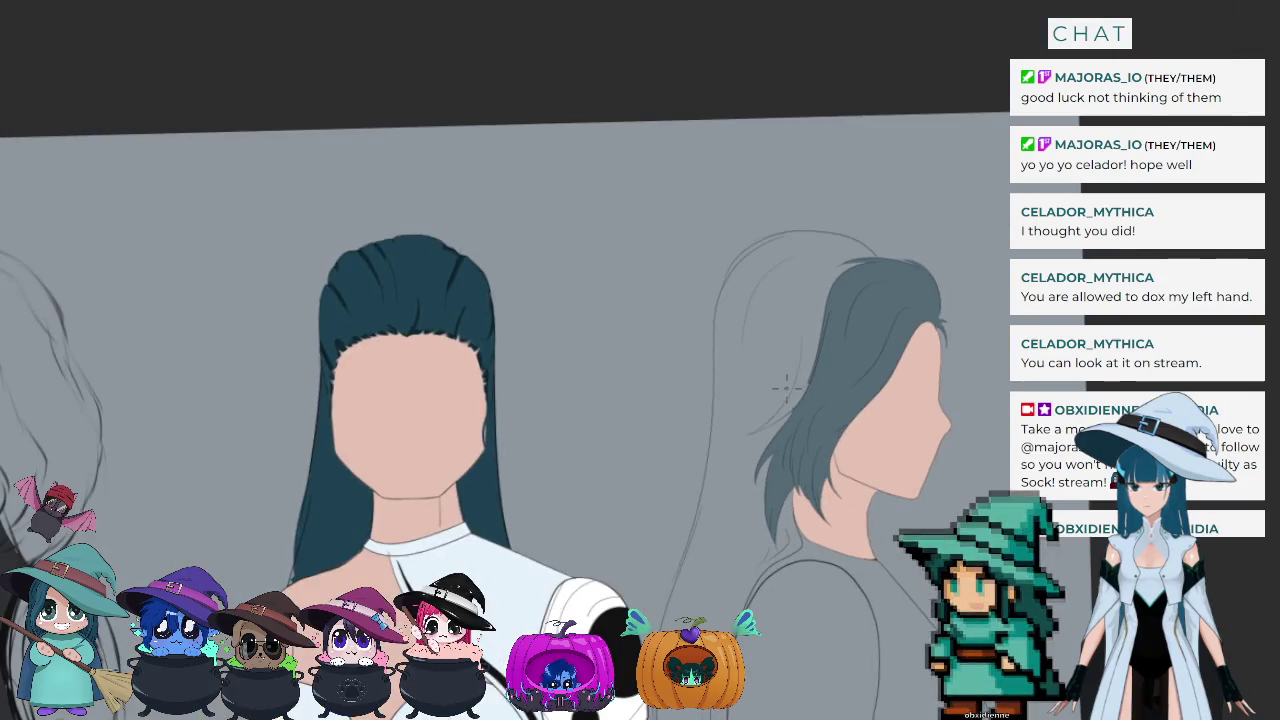
scroll(484, 306, "up", 3)
scroll(520, 500, "up", 1)
scroll(520, 500, "up", 2)
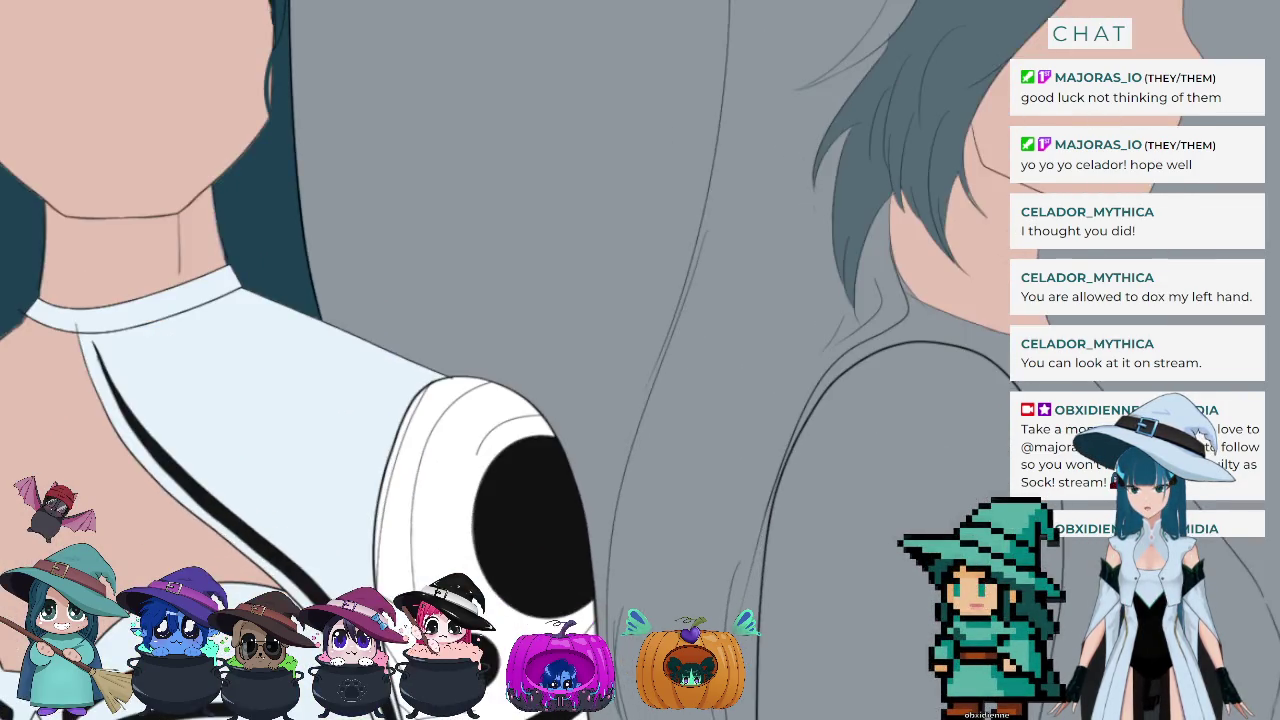
scroll(520, 500, "up", 2)
scroll(520, 500, "down", 1)
scroll(520, 500, "down", 2)
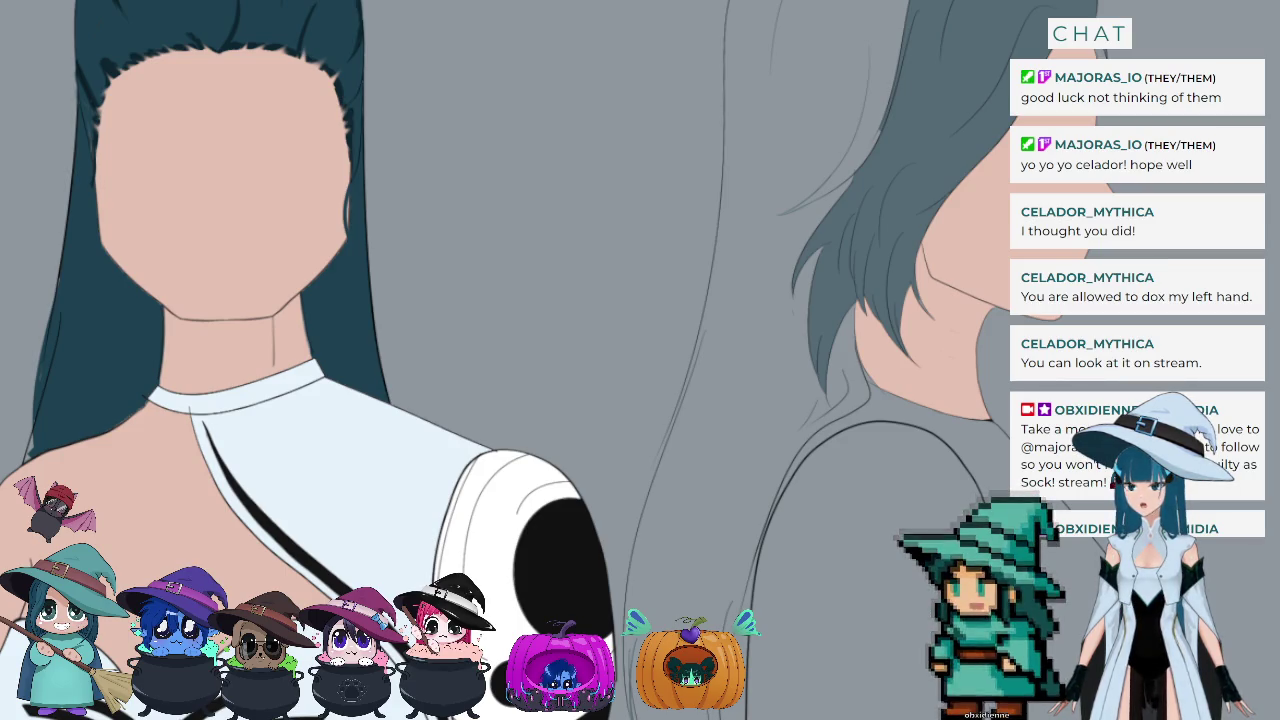
scroll(766, 451, "up", 1)
scroll(698, 361, "up", 1)
scroll(698, 361, "down", 1)
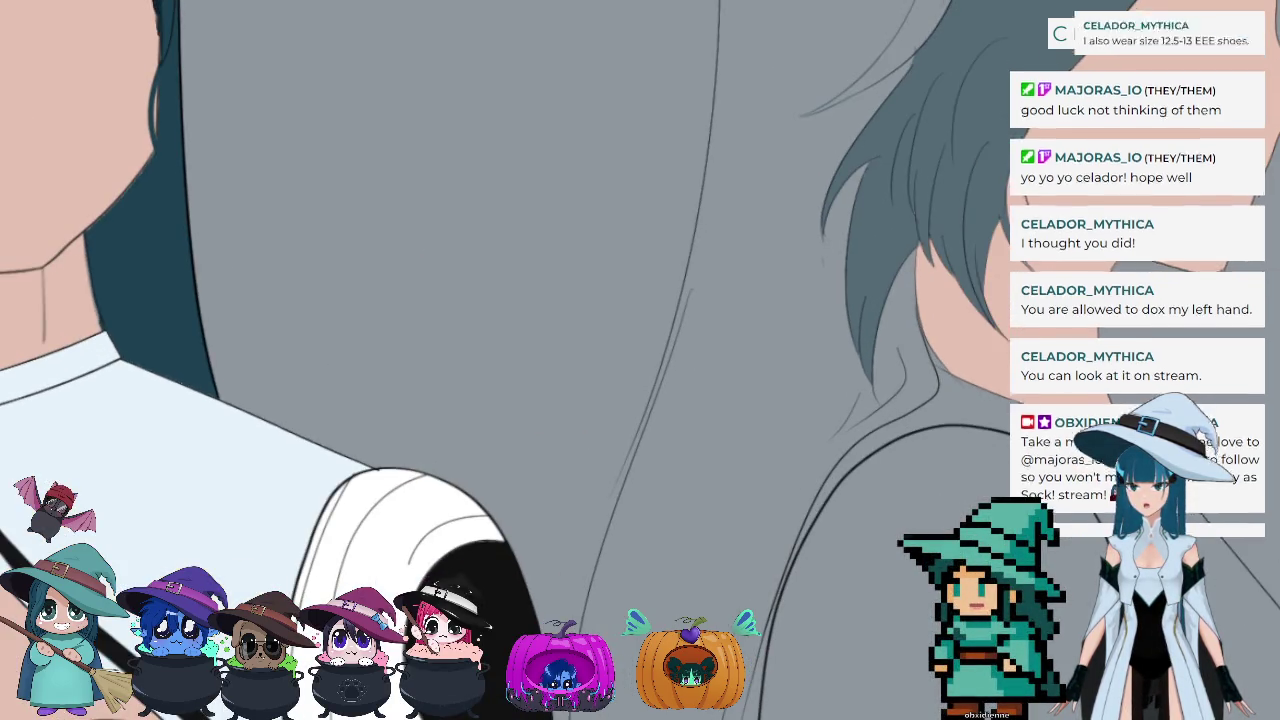
scroll(698, 361, "up", 2)
left_click_drag(698, 361, 640, 250)
scroll(640, 273, "down", 2)
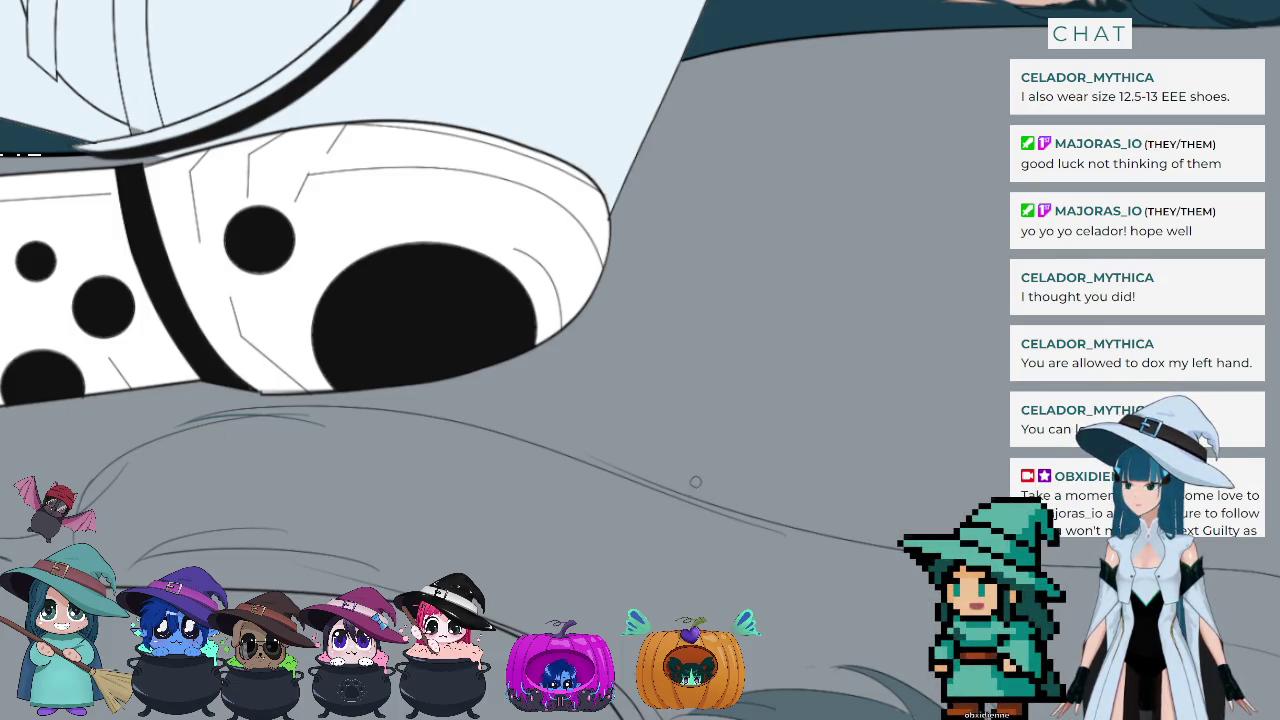
Step: Ink a dark line over the faint hair sketch line below the shoe, redrawing it until it fits
left_click_drag(843, 545, 572, 463)
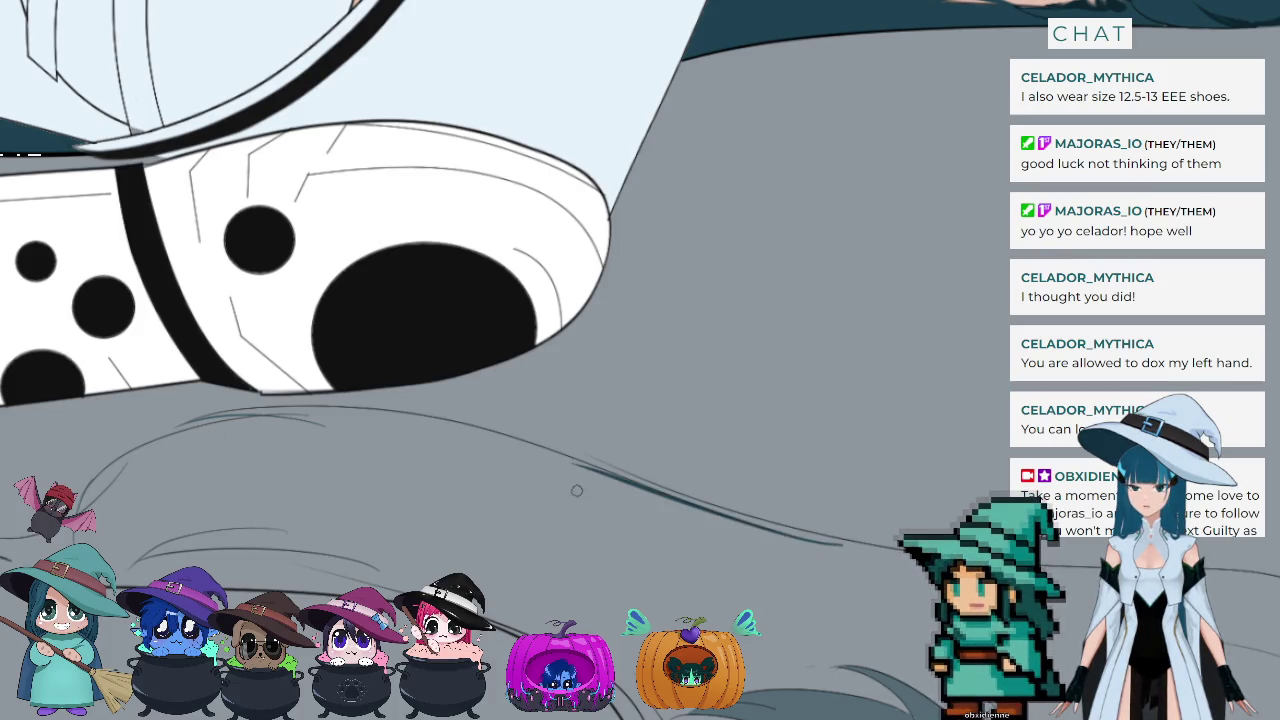
key("ctrl+z")
left_click_drag(815, 536, 540, 455)
key("ctrl+z")
left_click_drag(848, 546, 514, 443)
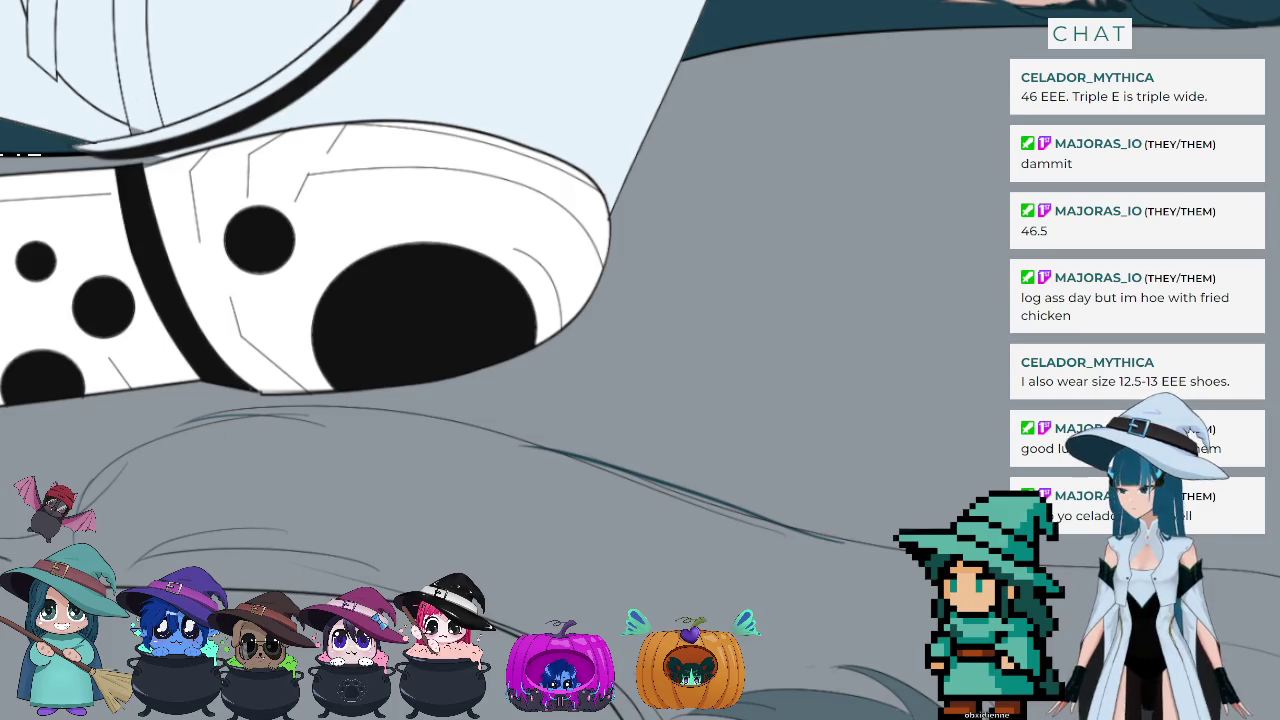
Step: Select the lower hair region below the shoe, fill it dark teal, and deselect
scroll(147, 420, "down", 2)
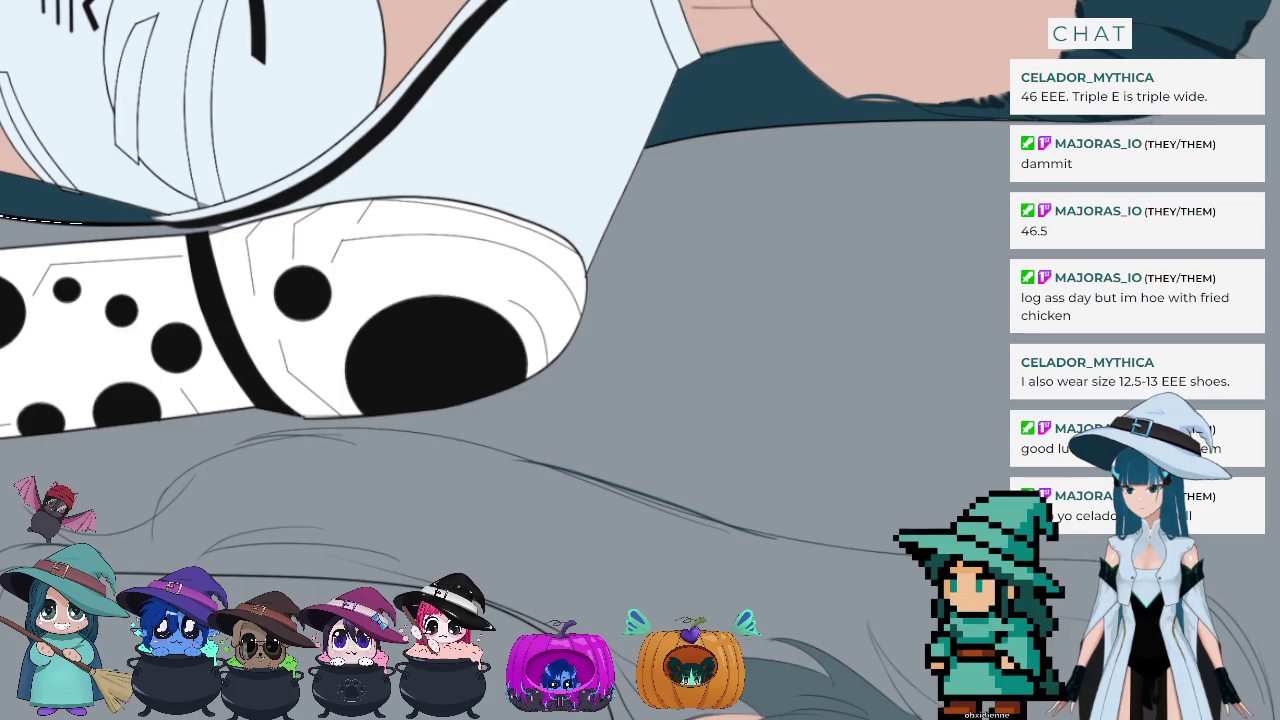
left_click(868, 630)
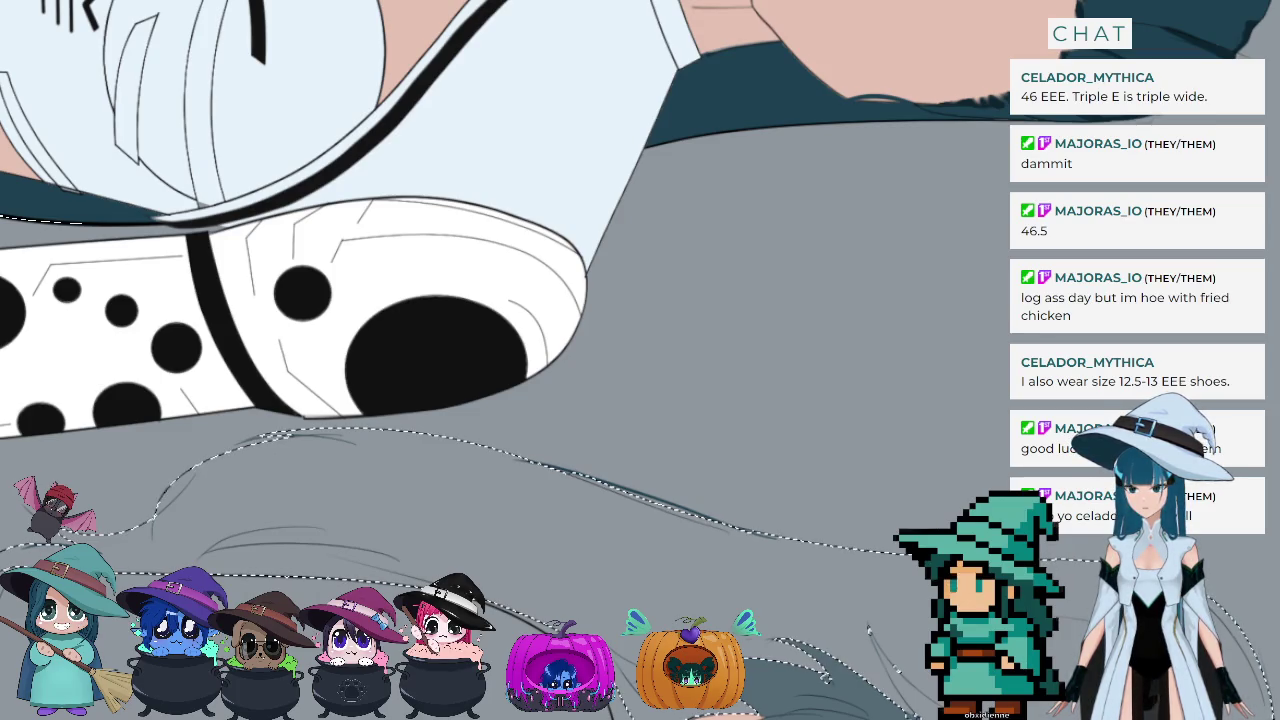
key("alt+BackSpace")
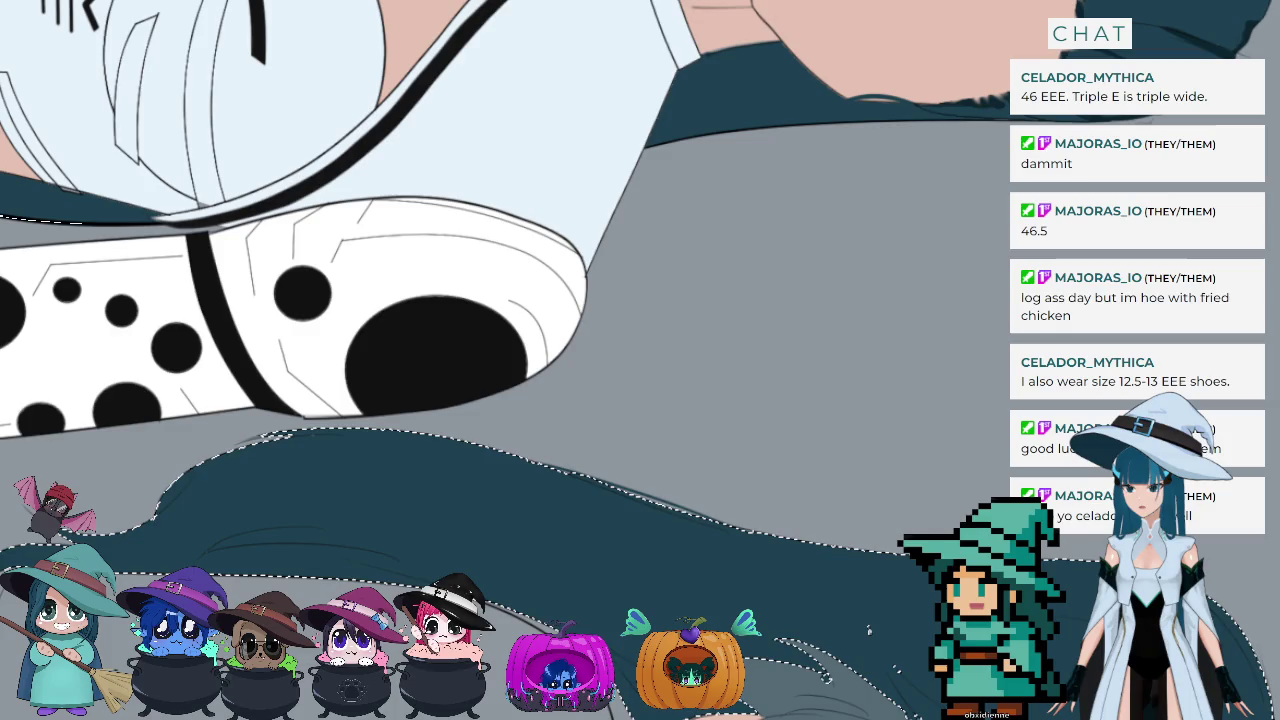
key("ctrl+d")
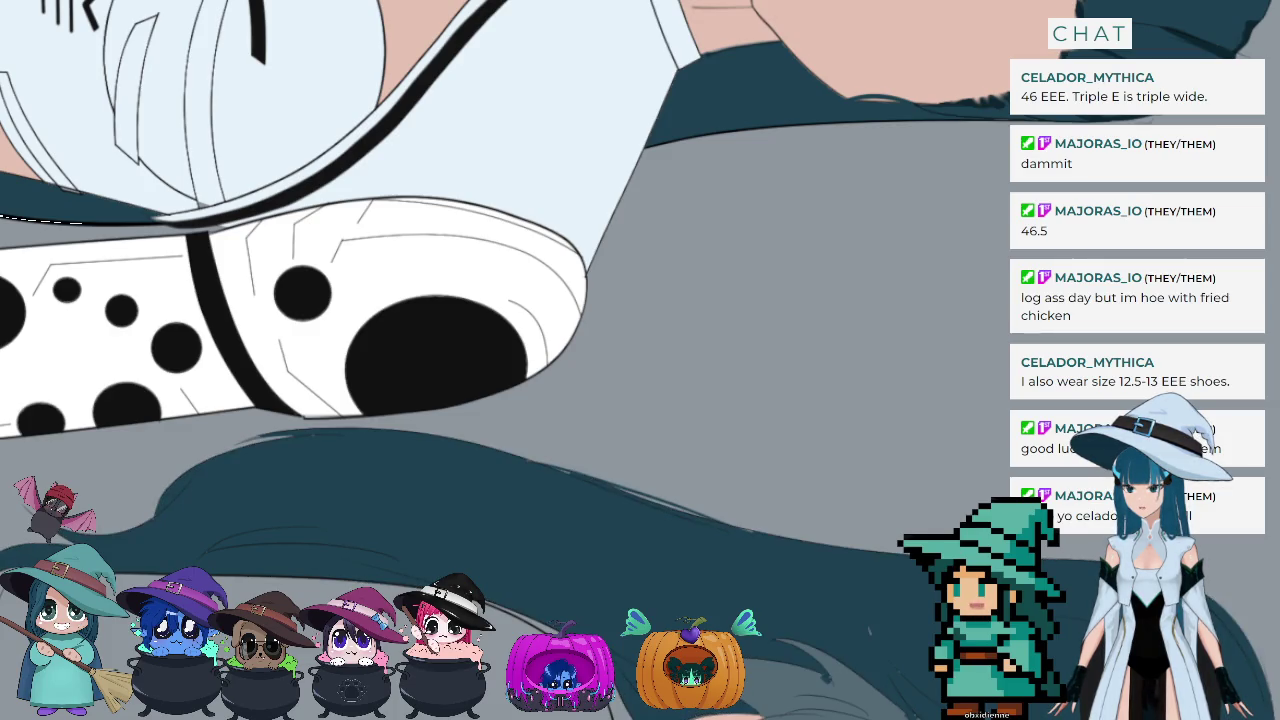
scroll(868, 630, "up", 2)
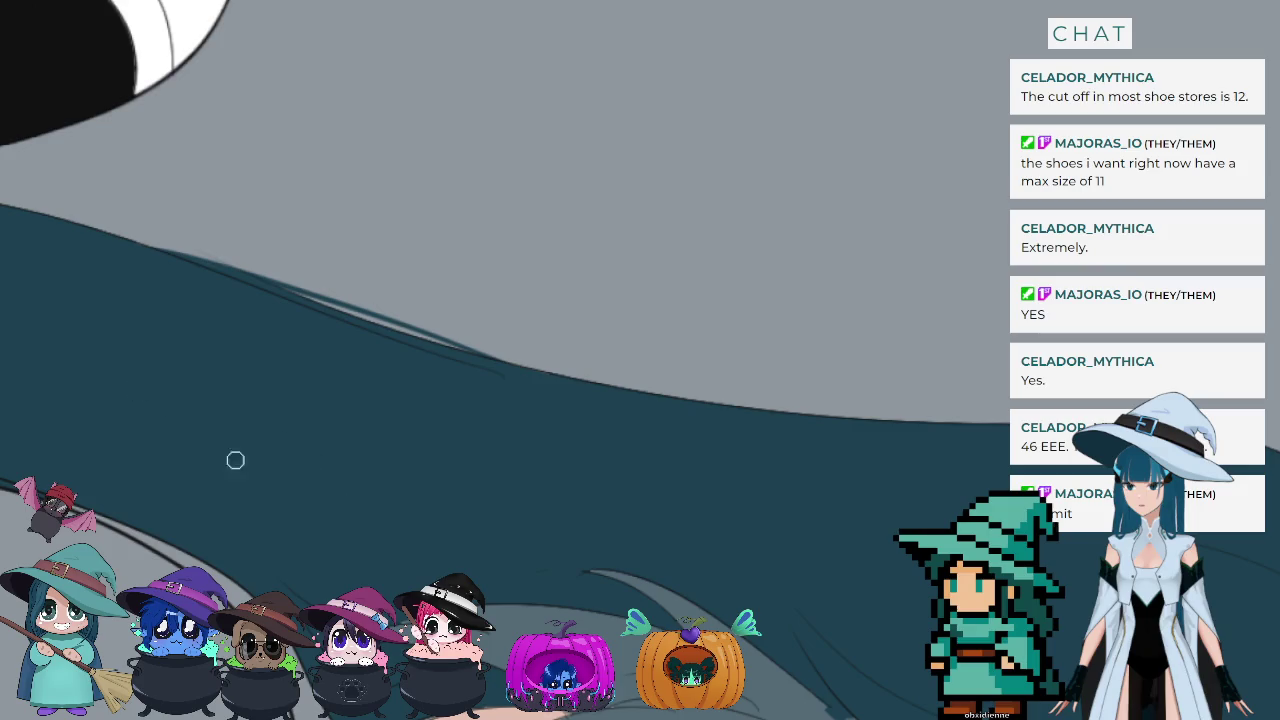
Step: Restore the dark teal hair strokes and sample white from the middle figure's shirt
scroll(346, 468, "up", 2)
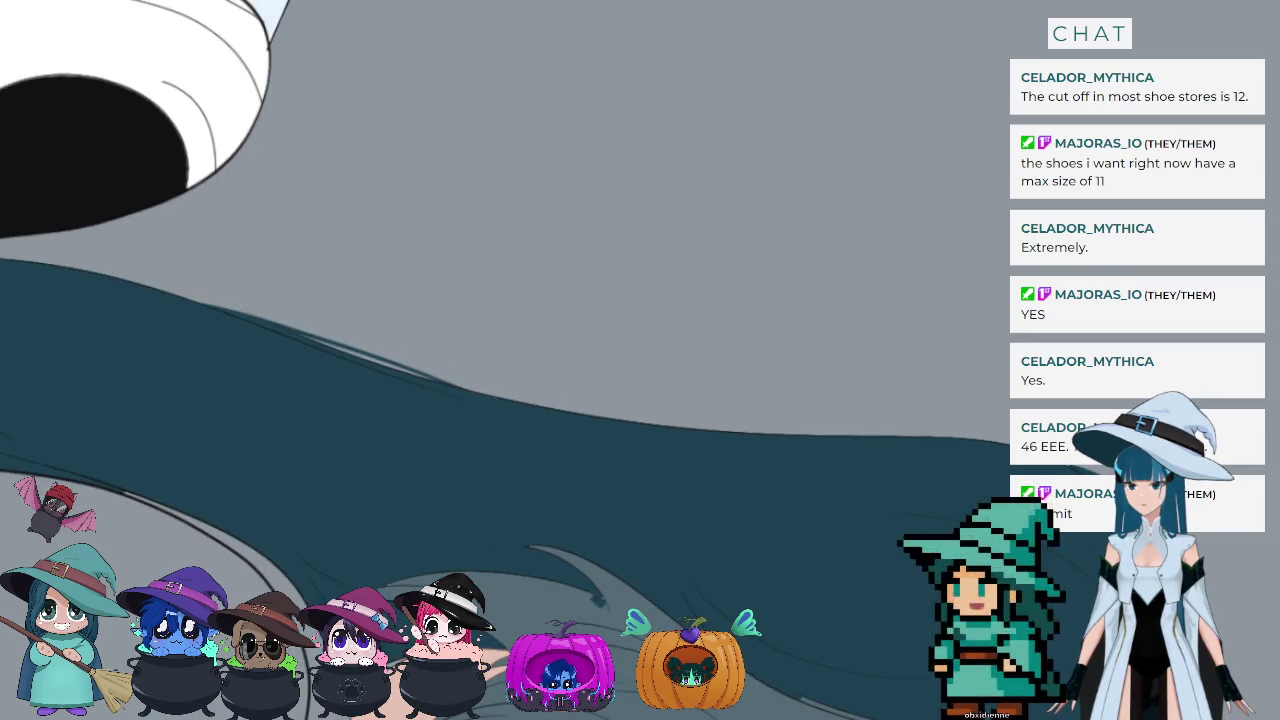
key("ctrl+z")
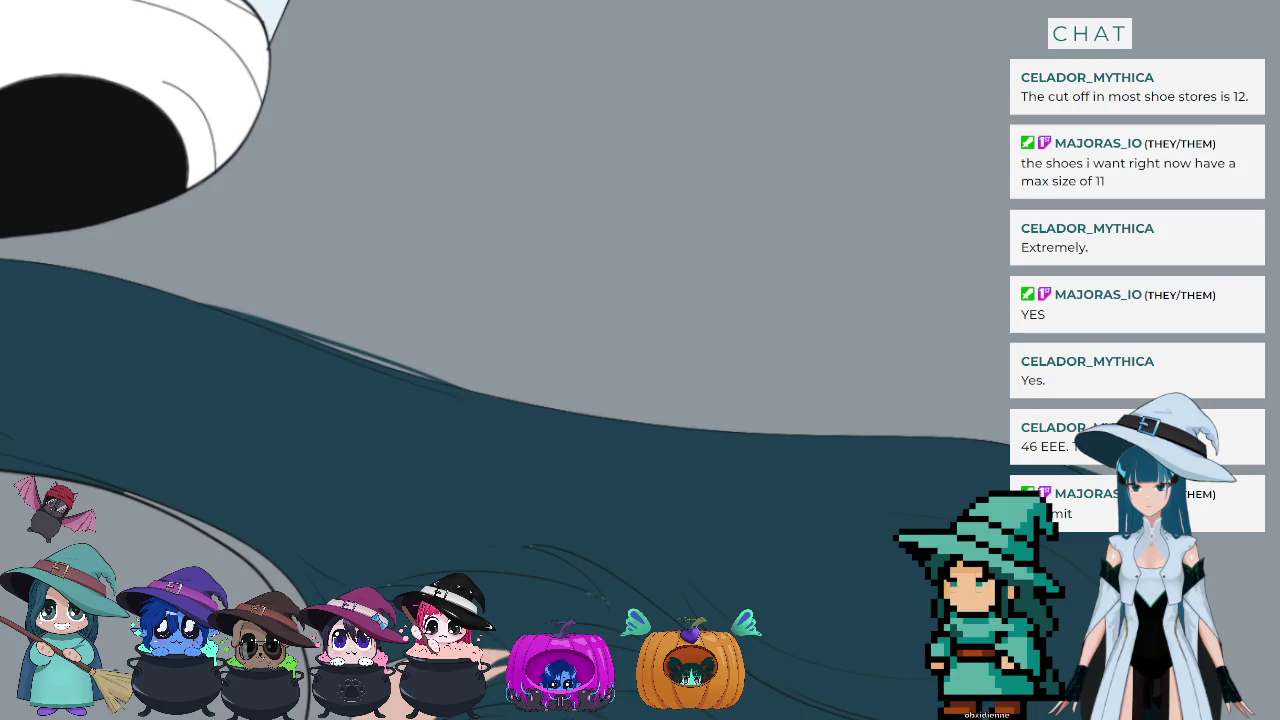
scroll(893, 484, "down", 3)
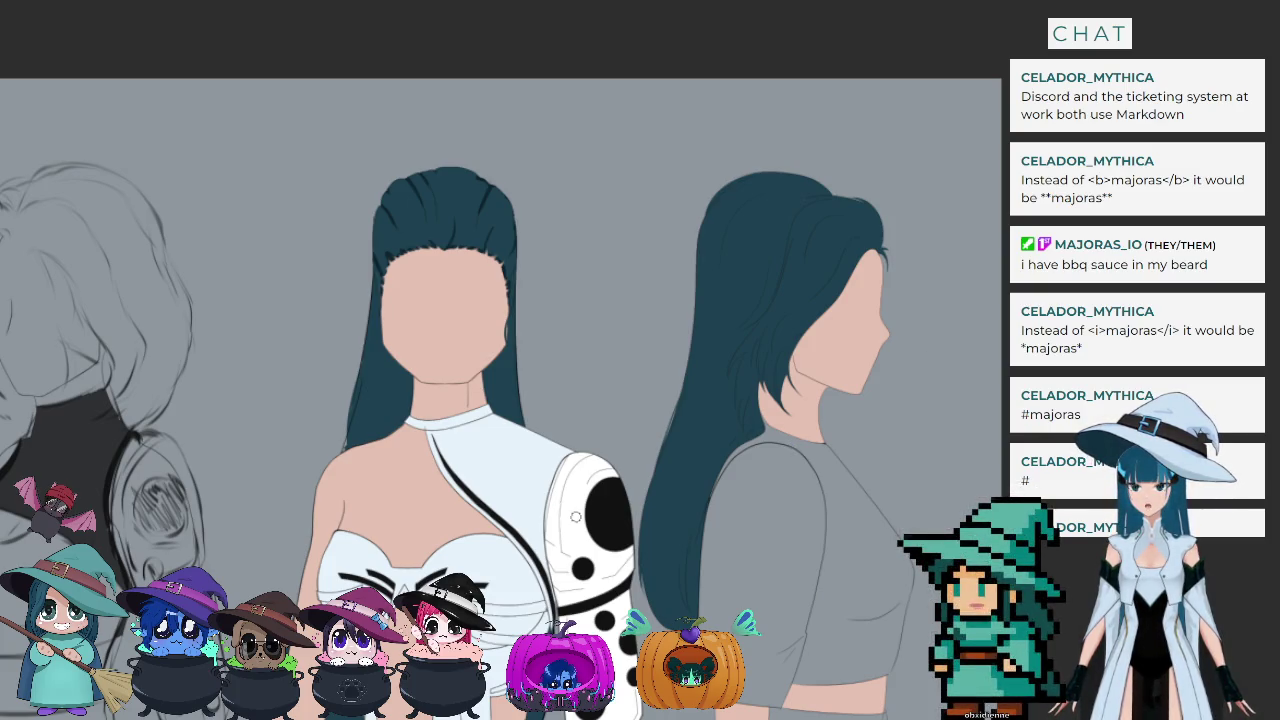
left_click(575, 516, "ctrl")
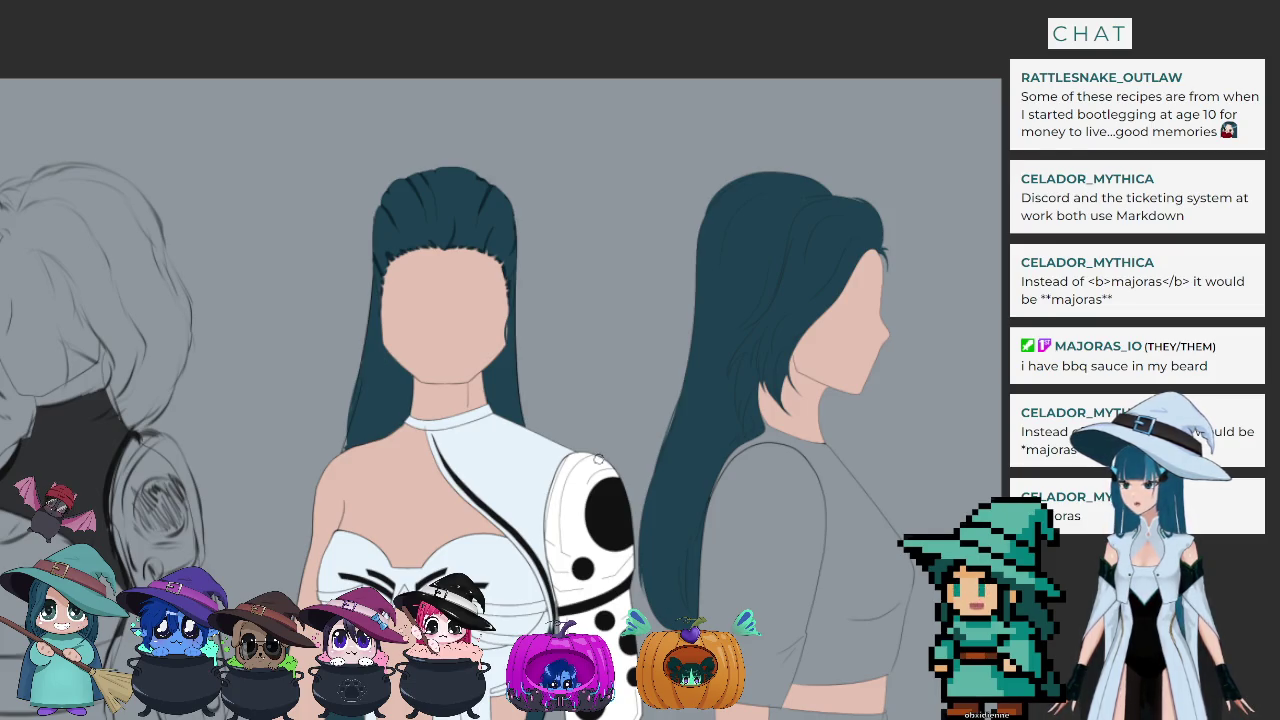
Step: Rotate the view around the shoulder and fill the grey shirt area there with white
scroll(600, 458, "up", 5)
scroll(640, 400, "up", 1)
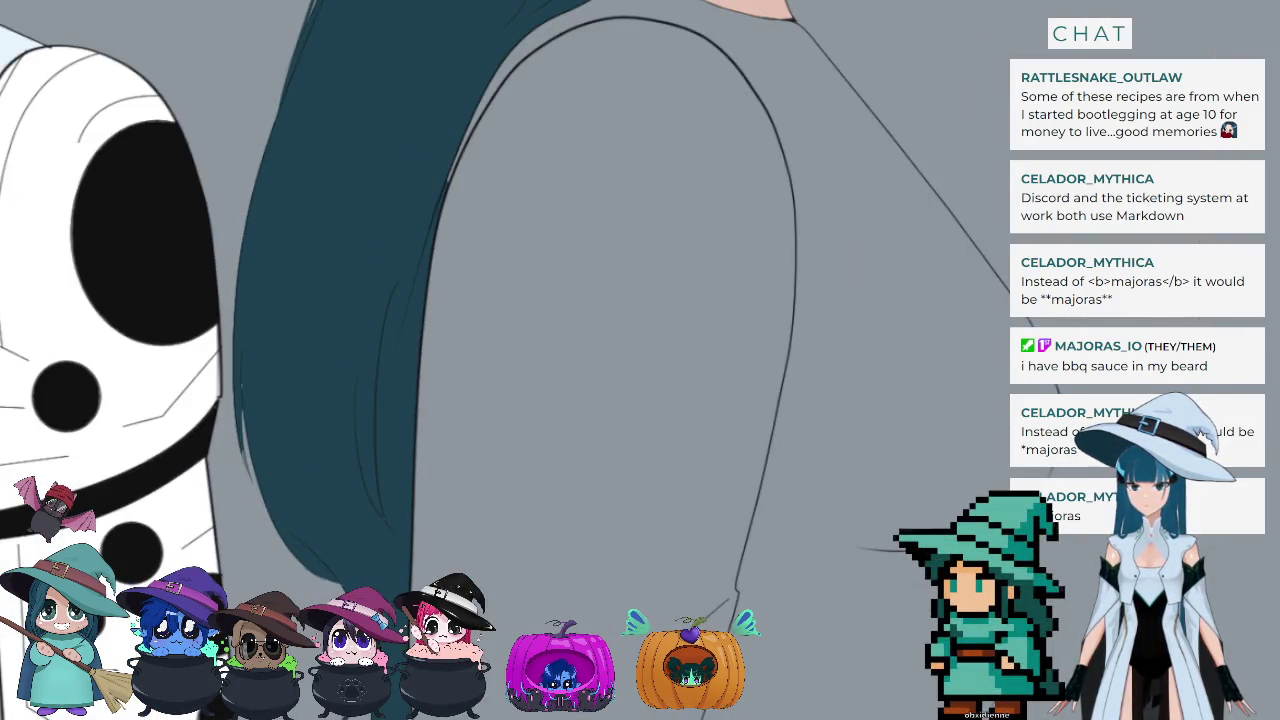
scroll(640, 400, "up", 1)
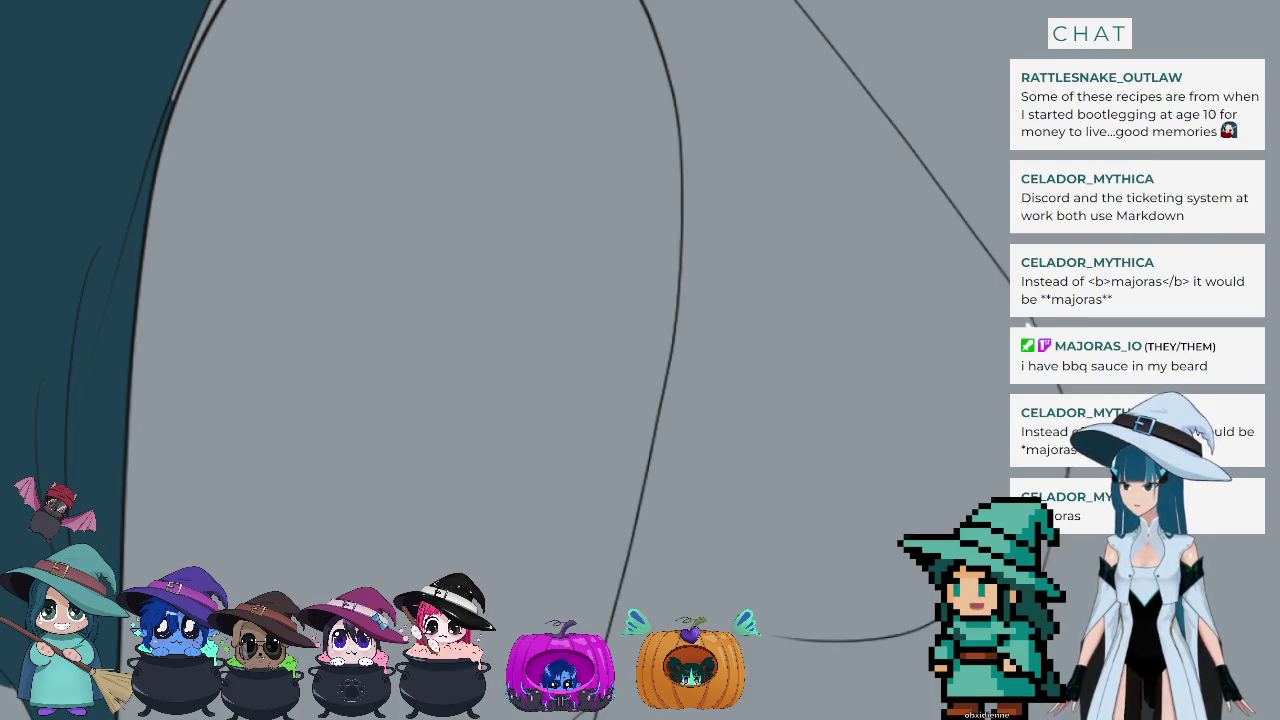
scroll(500, 320, "down", 5)
scroll(500, 320, "up", 5)
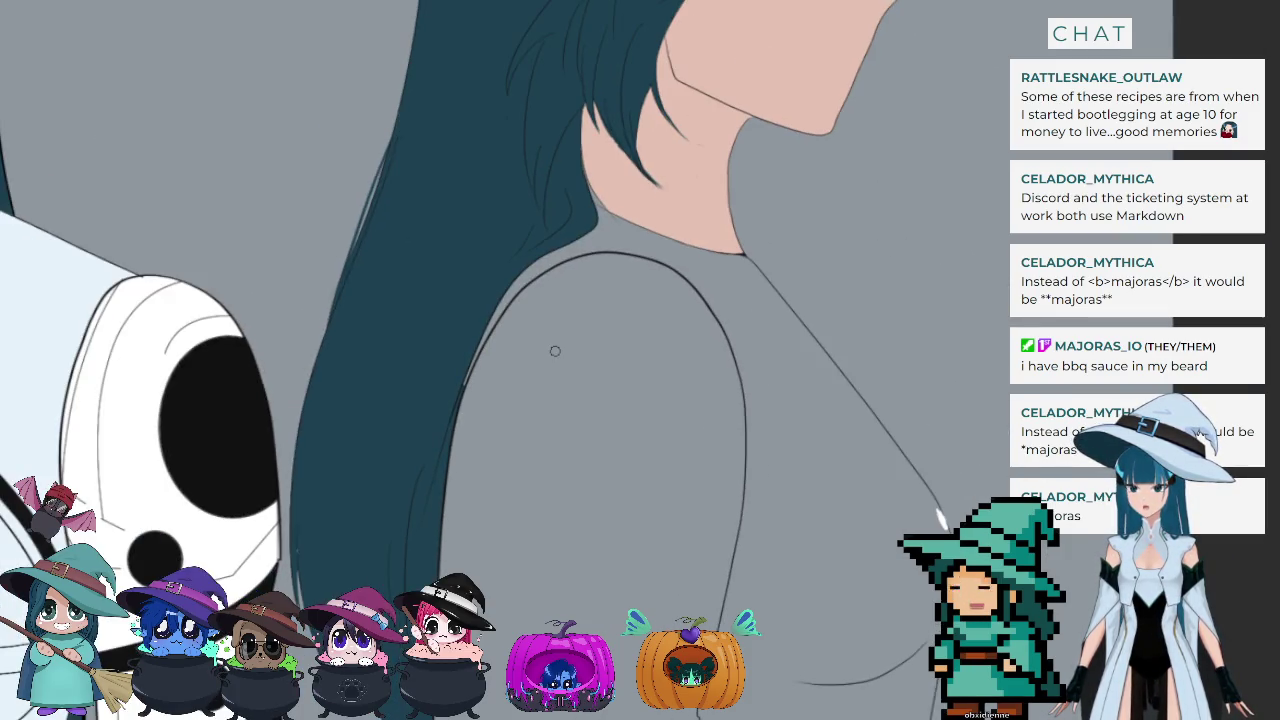
key("4")
key("4")
key("4")
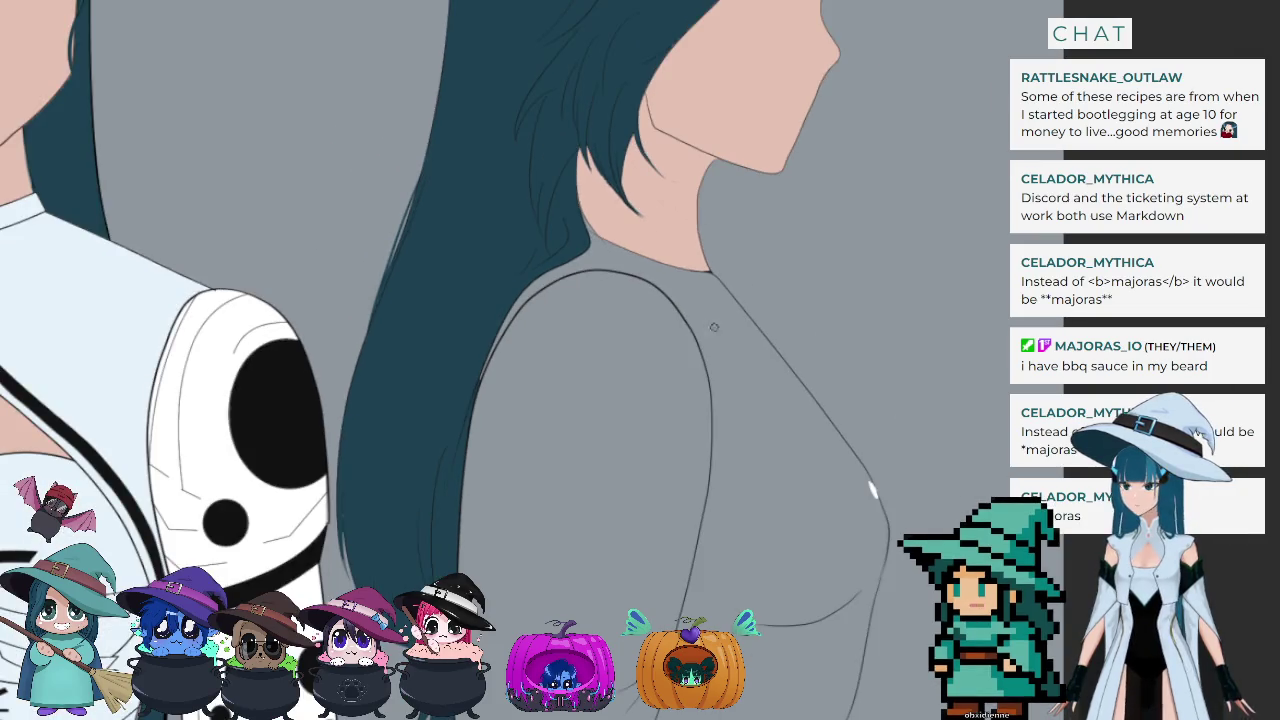
key("4")
key("4")
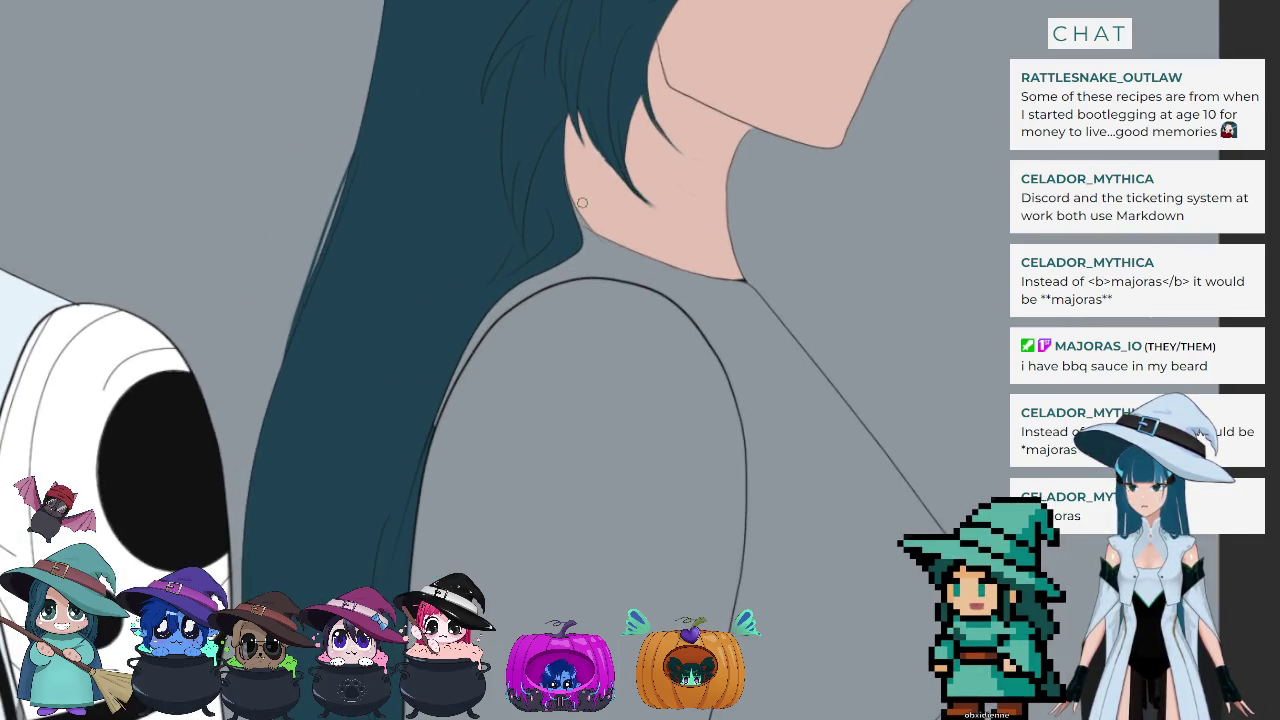
left_click(600, 420)
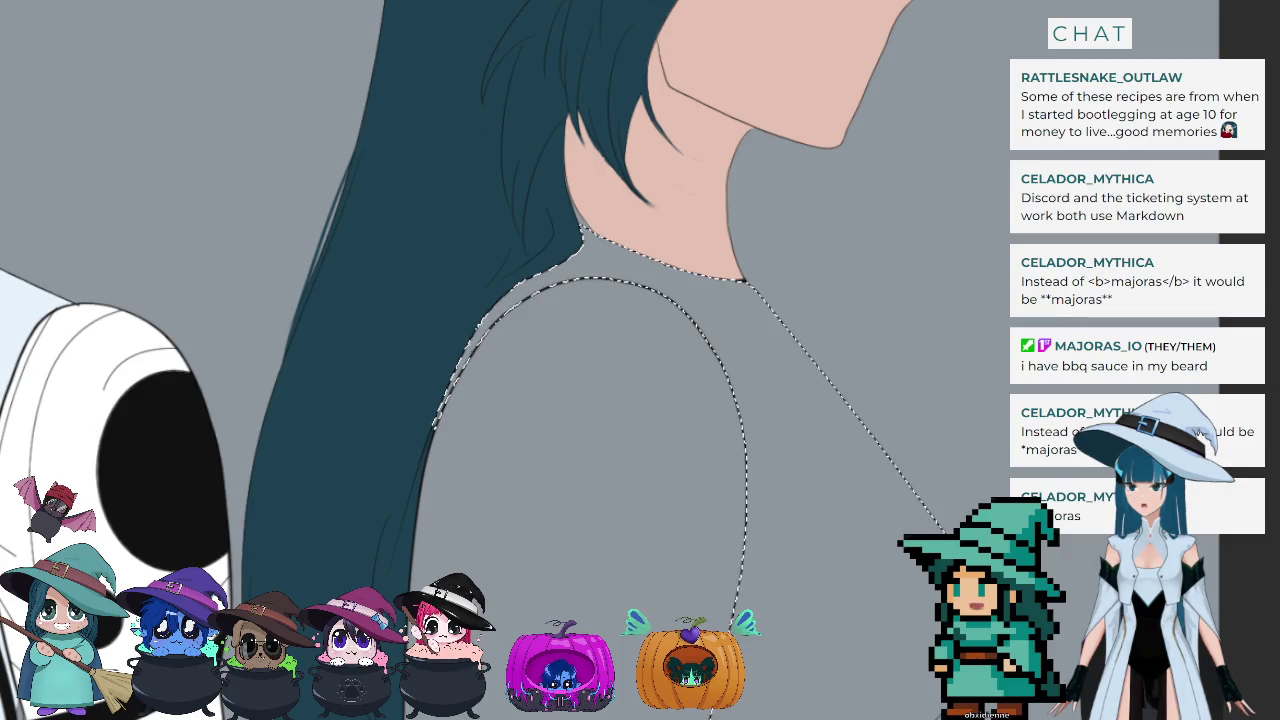
key("alt+BackSpace")
Step: Fill the sleeve and lower clothing area white, deselect, and tint the fill light grey
key("ctrl+0")
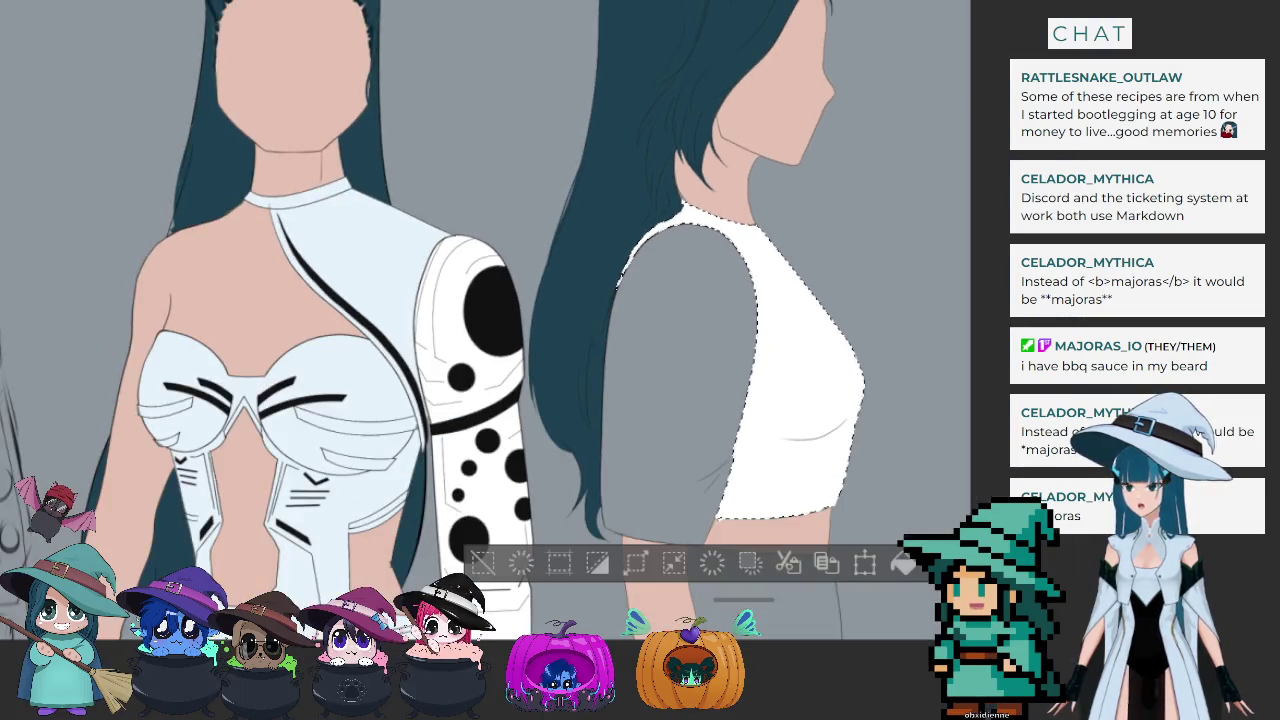
left_click(680, 380)
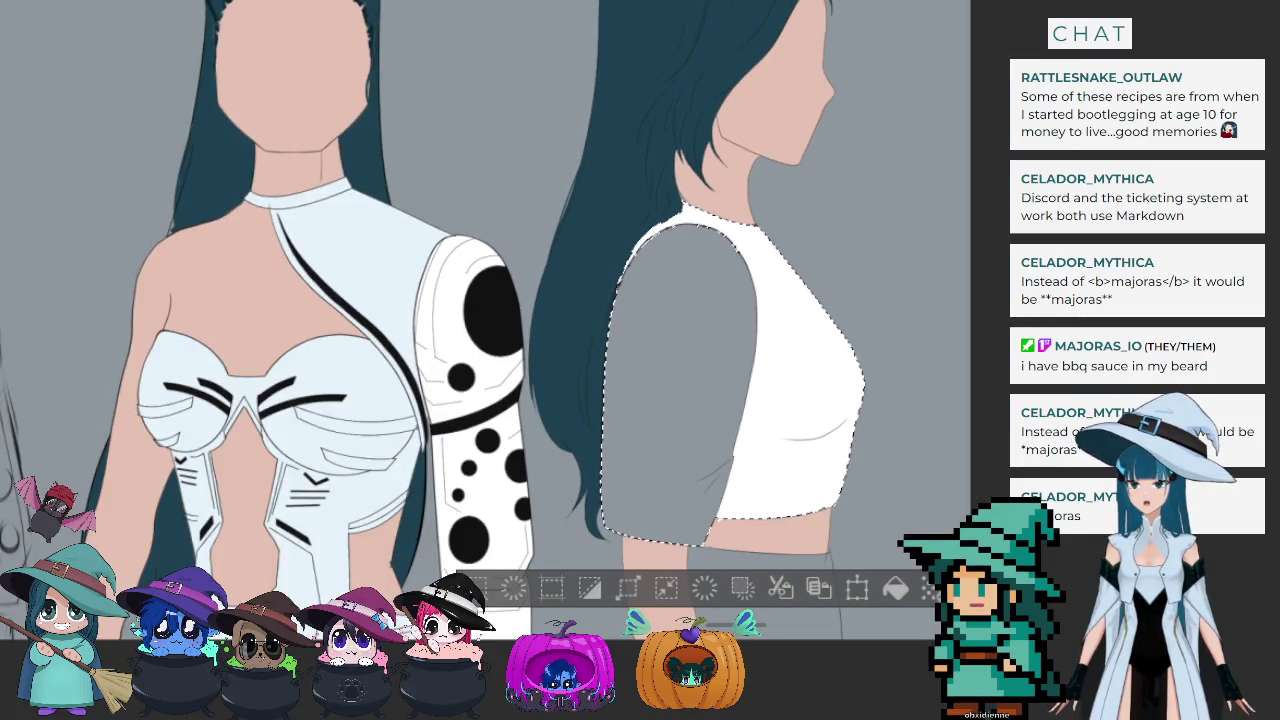
key("alt+BackSpace")
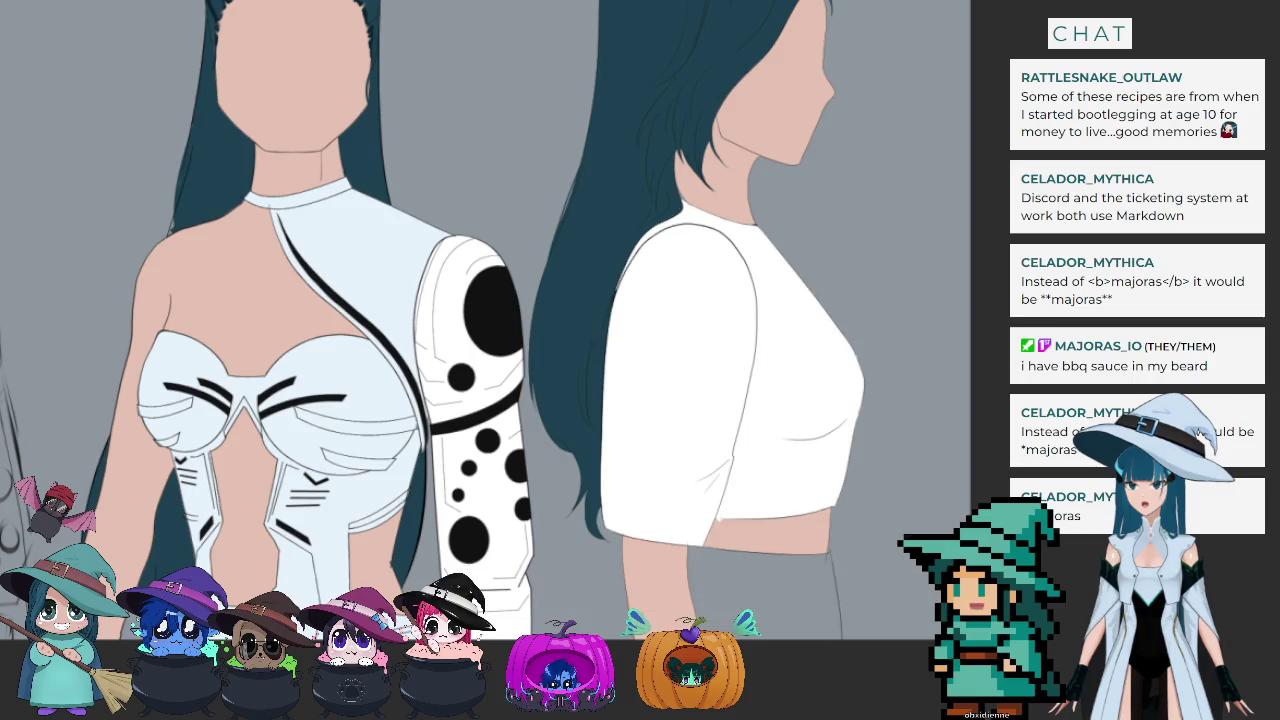
left_click(760, 595)
key("alt+BackSpace")
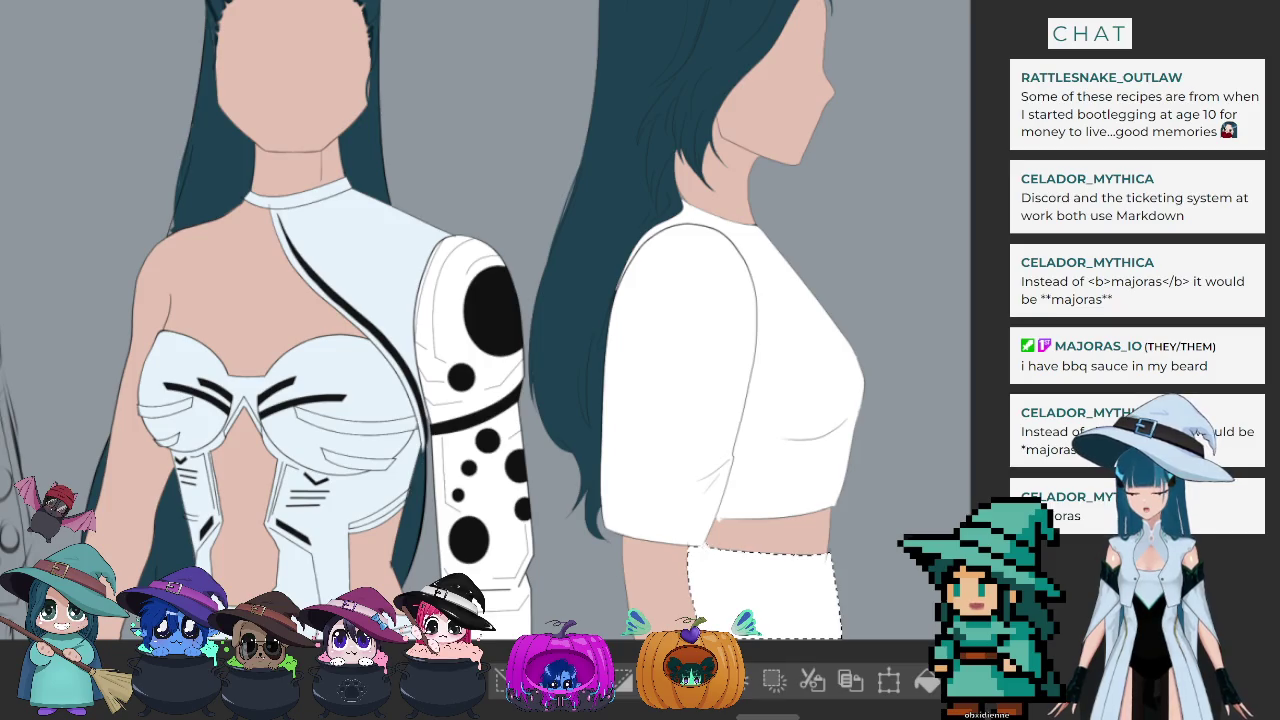
key("ctrl+d")
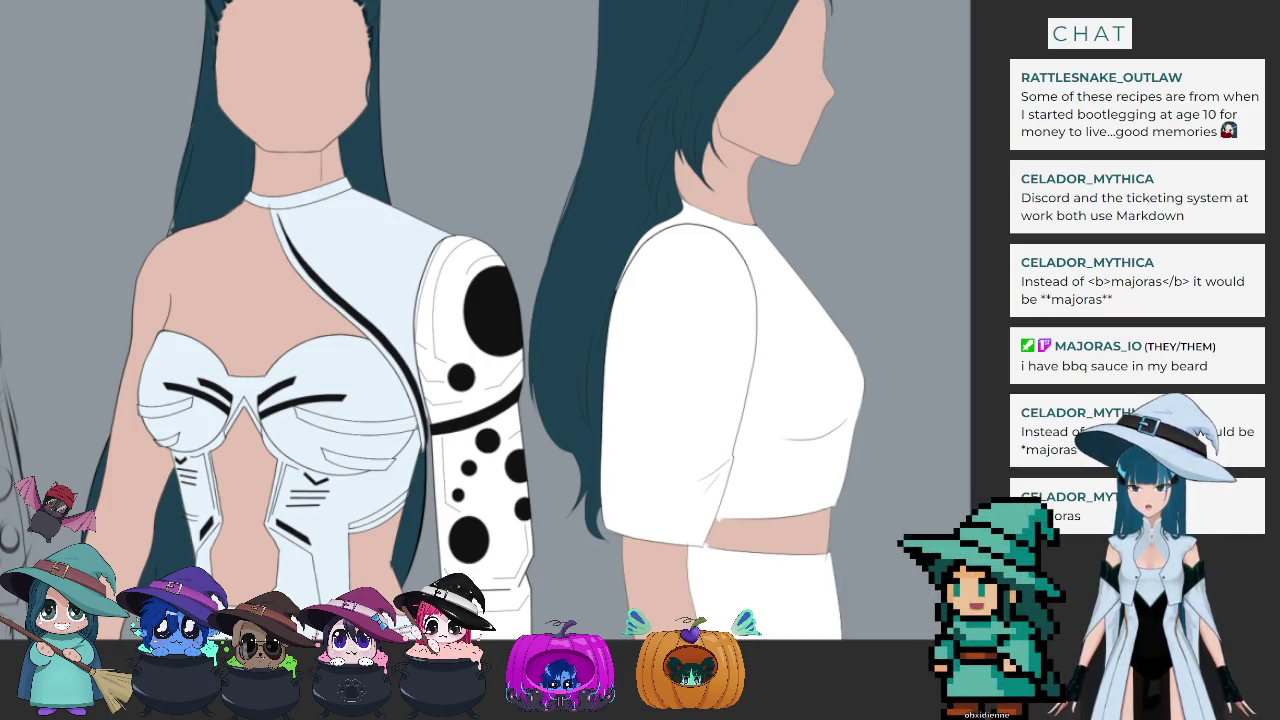
key("shift+alt+BackSpace")
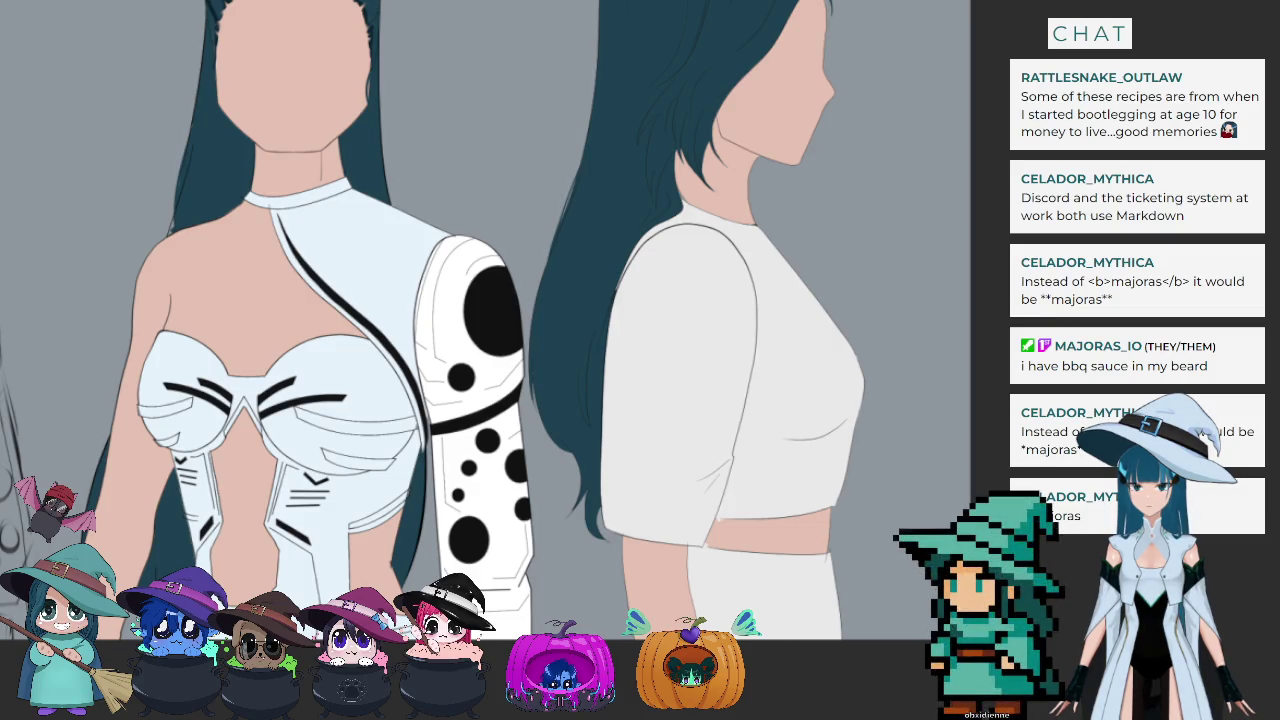
Step: Try bright blue on the clothing fill, settle on pale light blue, and zoom out
key("shift+alt+BackSpace")
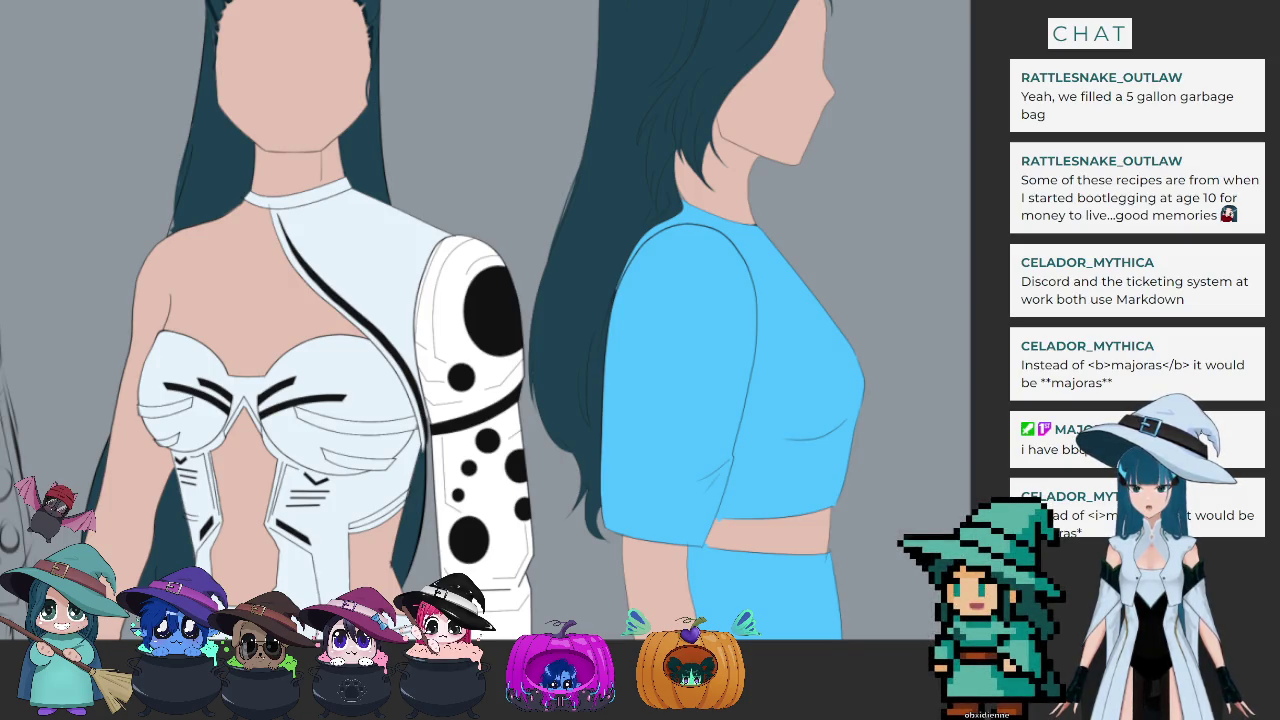
key("ctrl+z")
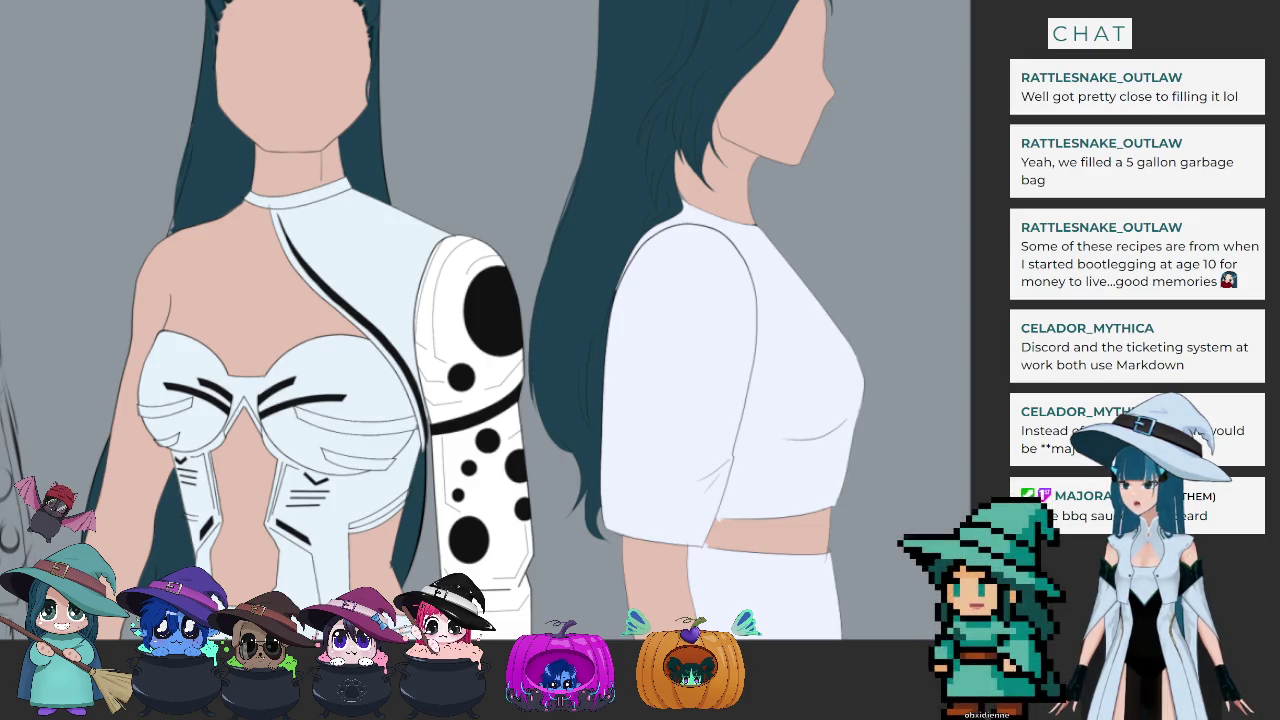
key("ctrl+minus")
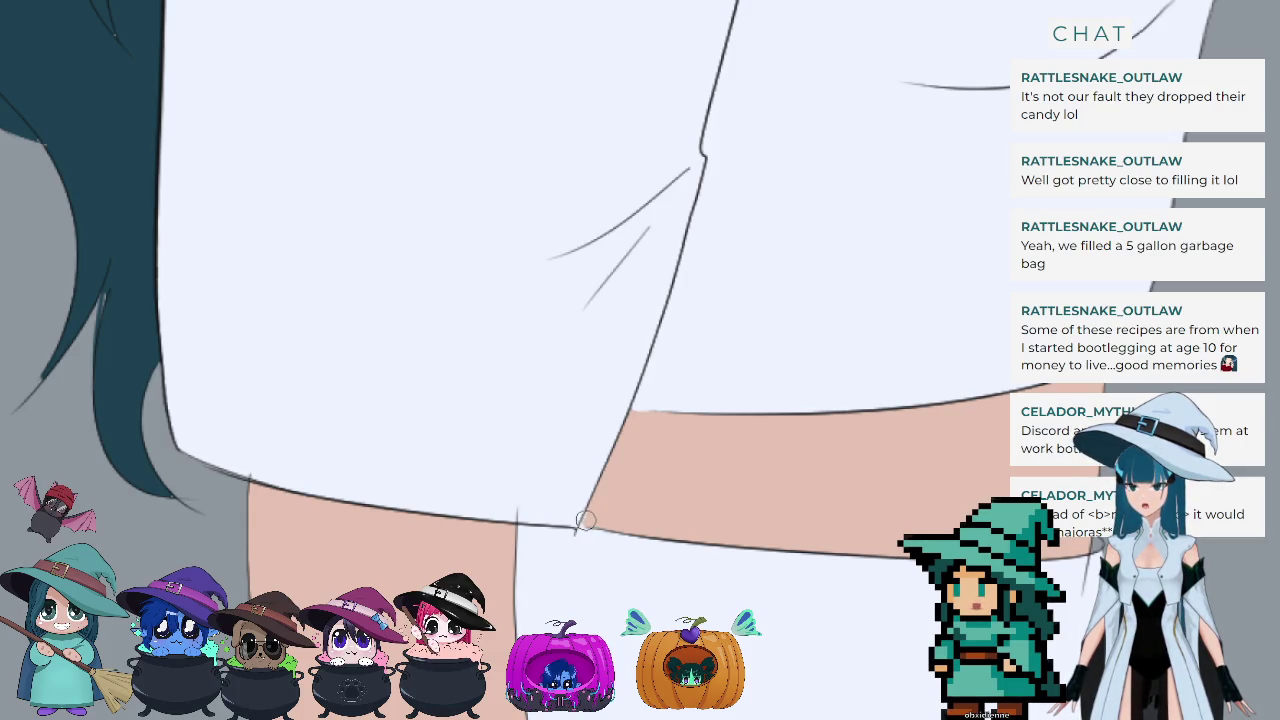
Step: Extend the sleeve's diagonal line down to meet the shirt hem
left_click_drag(580, 518, 575, 531)
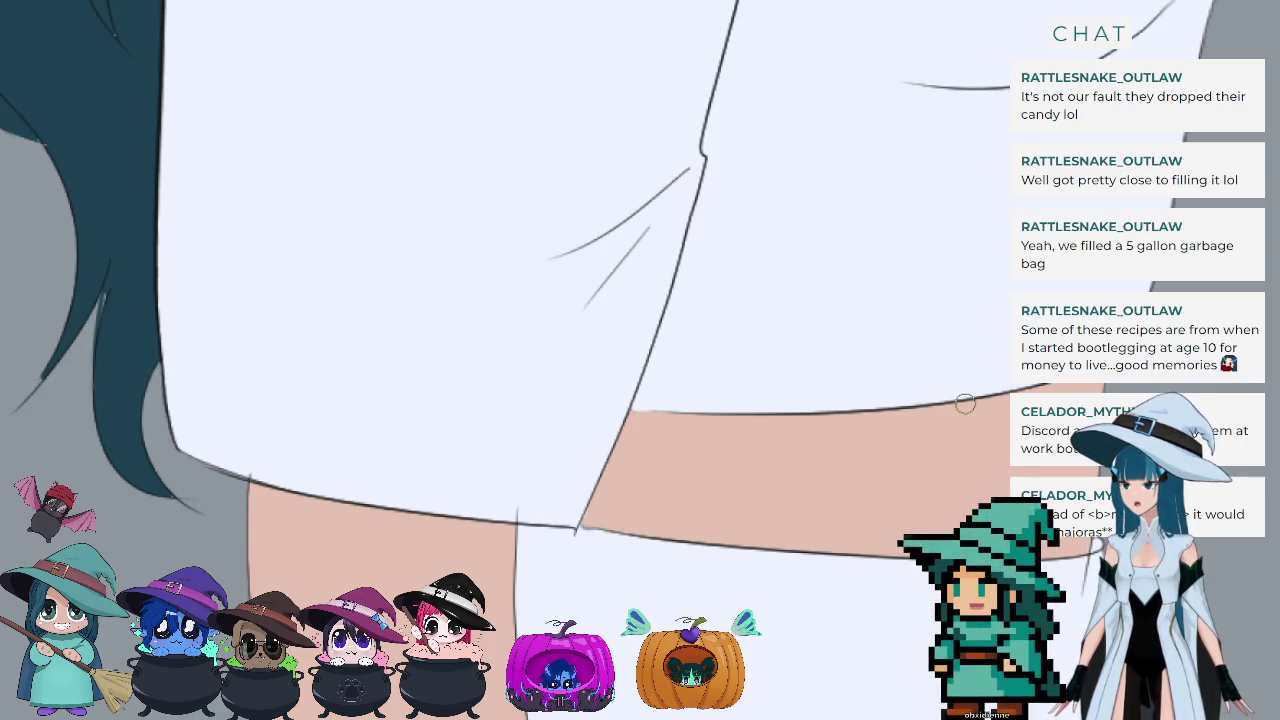
scroll(743, 329, "down", 1)
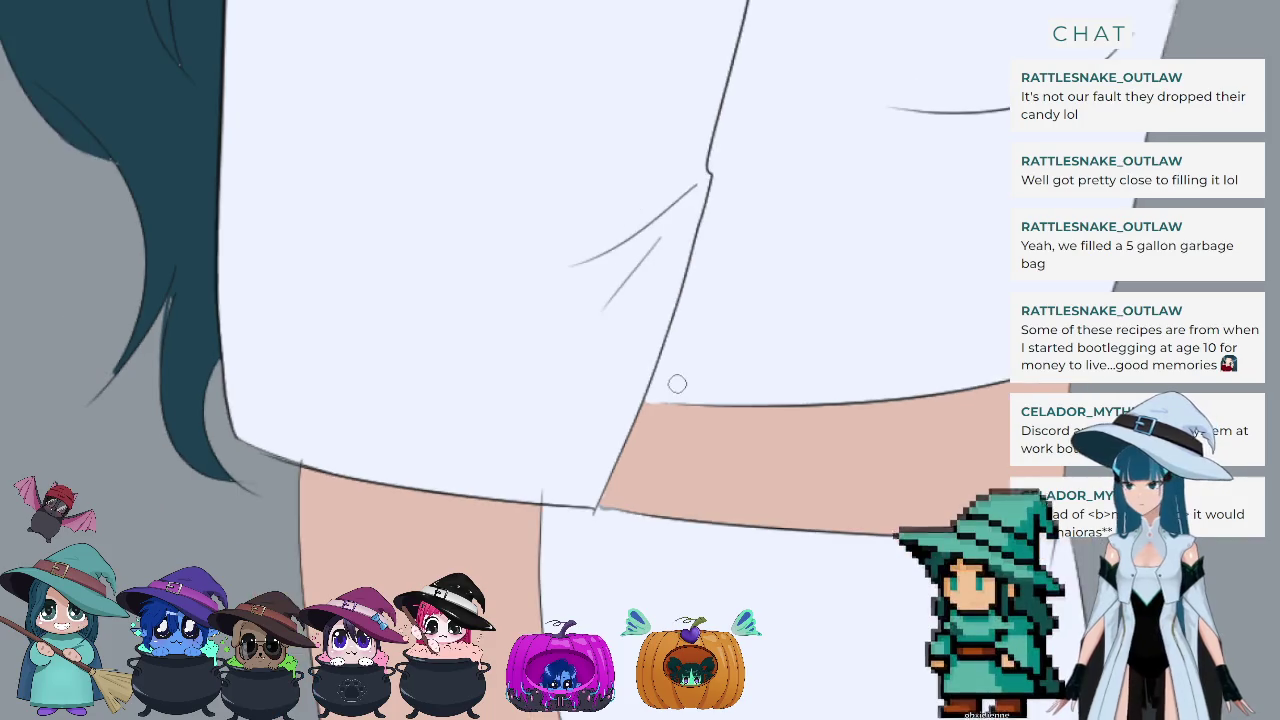
scroll(669, 380, "down", 3)
scroll(833, 425, "down", 1)
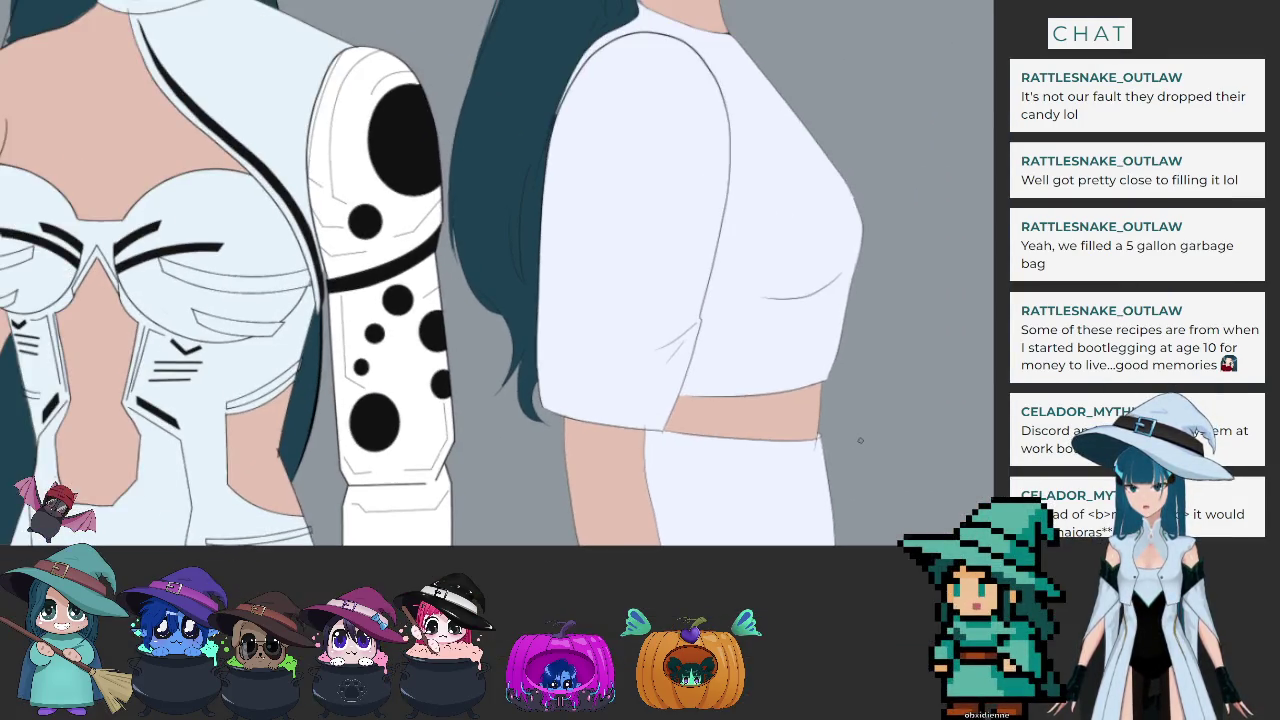
scroll(845, 430, "down", 2)
scroll(855, 435, "down", 1)
scroll(860, 440, "down", 1)
scroll(300, 100, "up", 2)
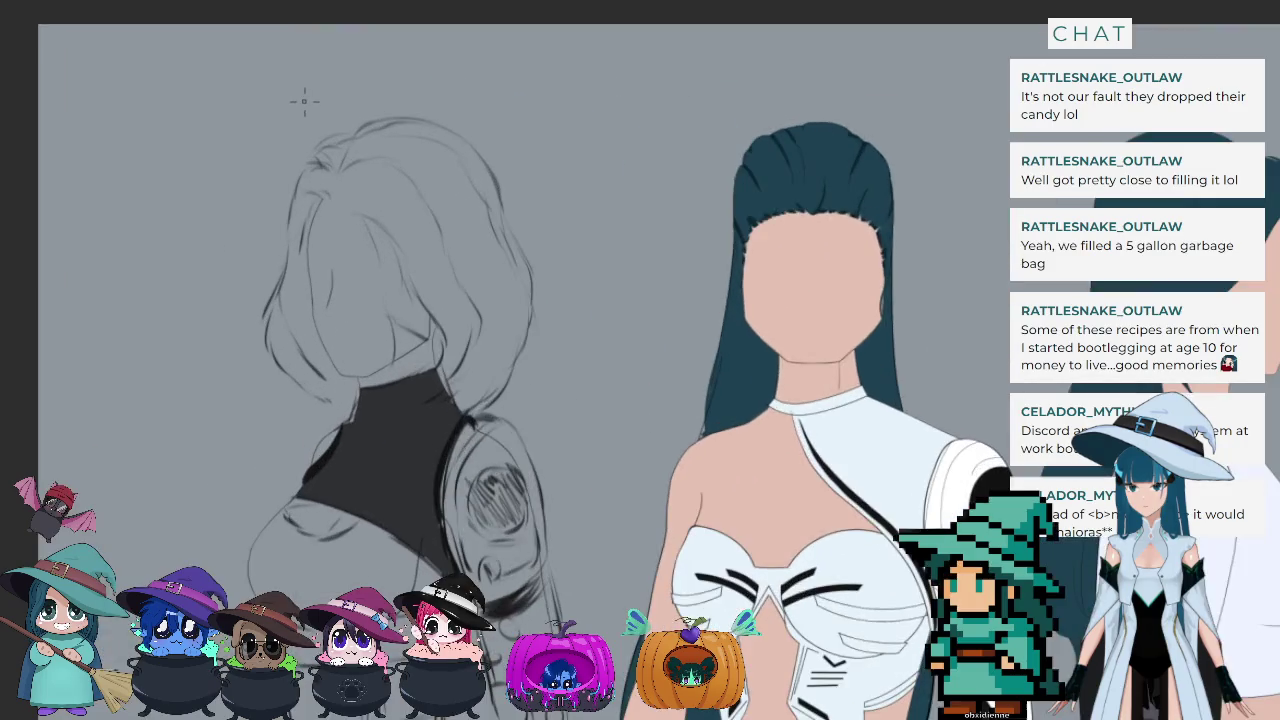
scroll(577, 237, "down", 1)
scroll(577, 237, "down", 1)
scroll(999, 376, "up", 2)
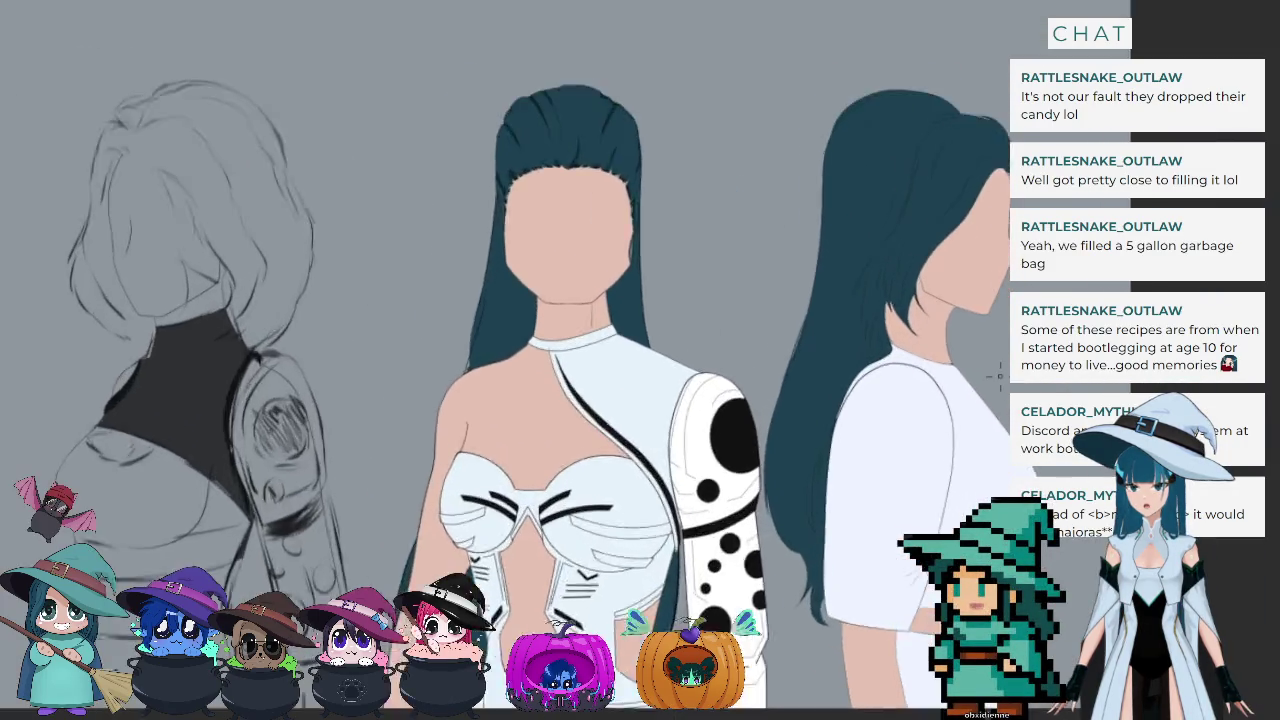
scroll(999, 376, "down", 2)
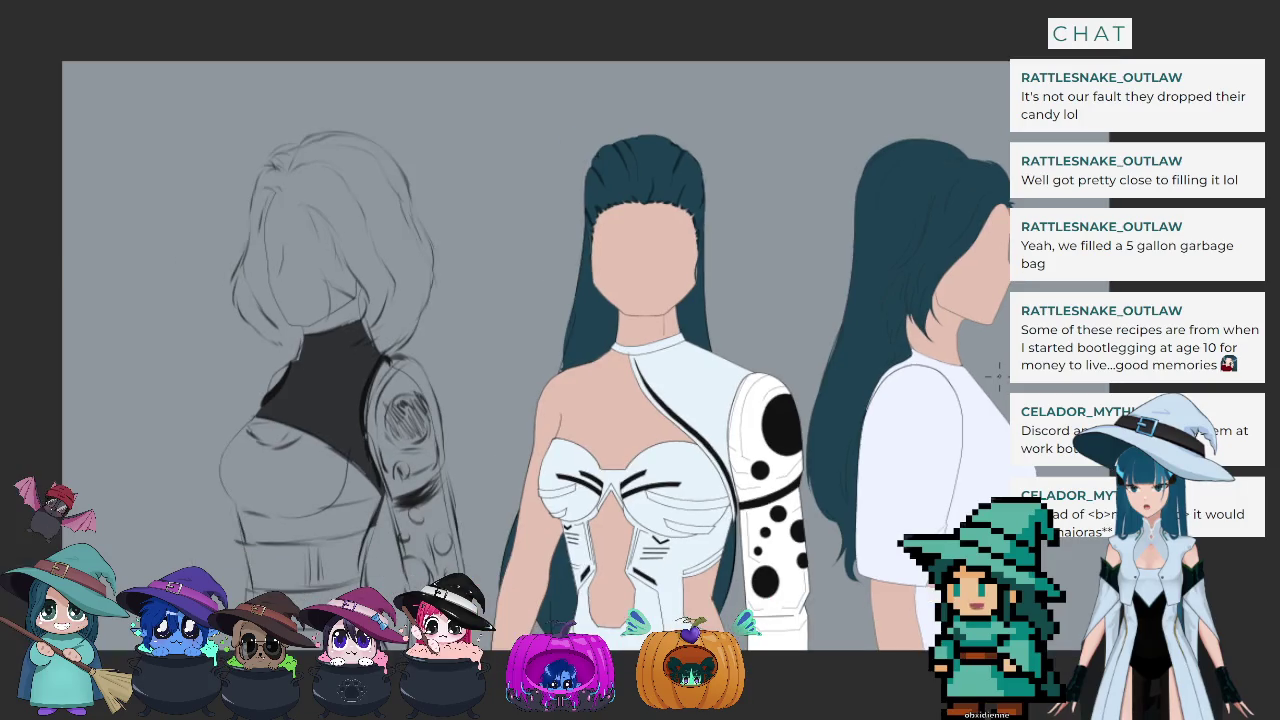
scroll(998, 337, "up", 2)
scroll(998, 337, "up", 1)
scroll(998, 337, "up", 1)
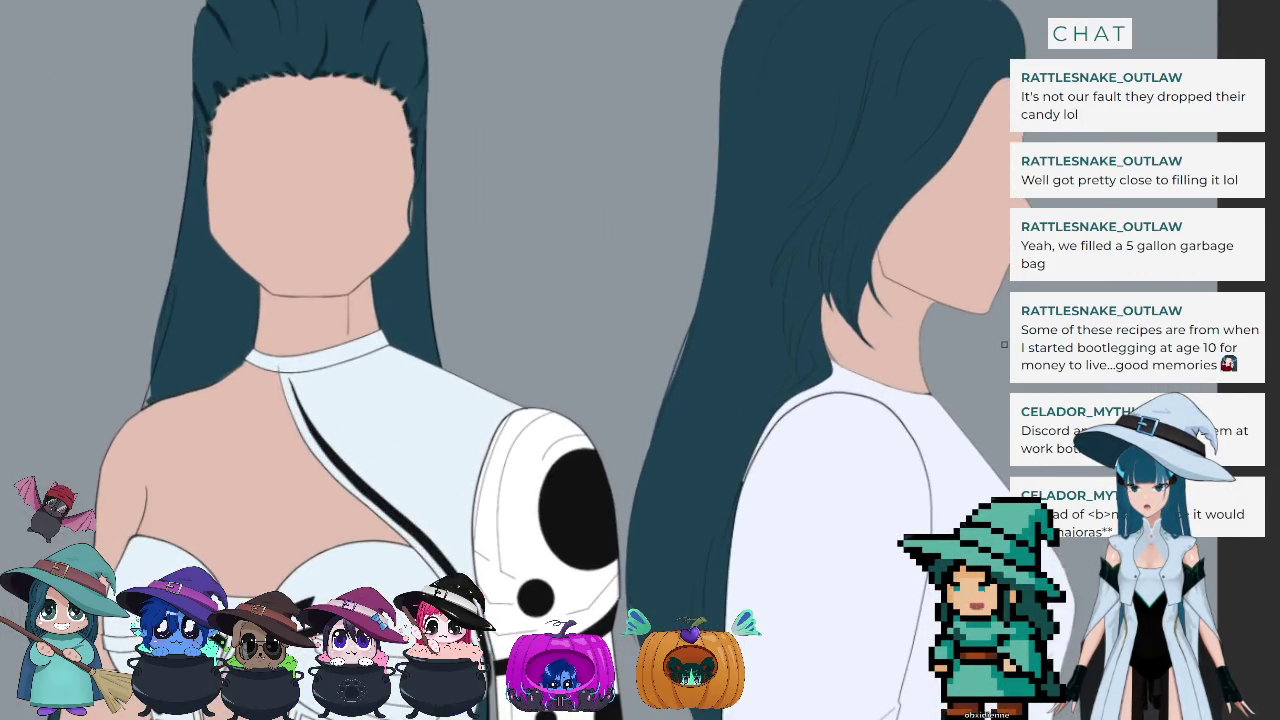
scroll(1004, 344, "down", 1)
scroll(1004, 344, "down", 1)
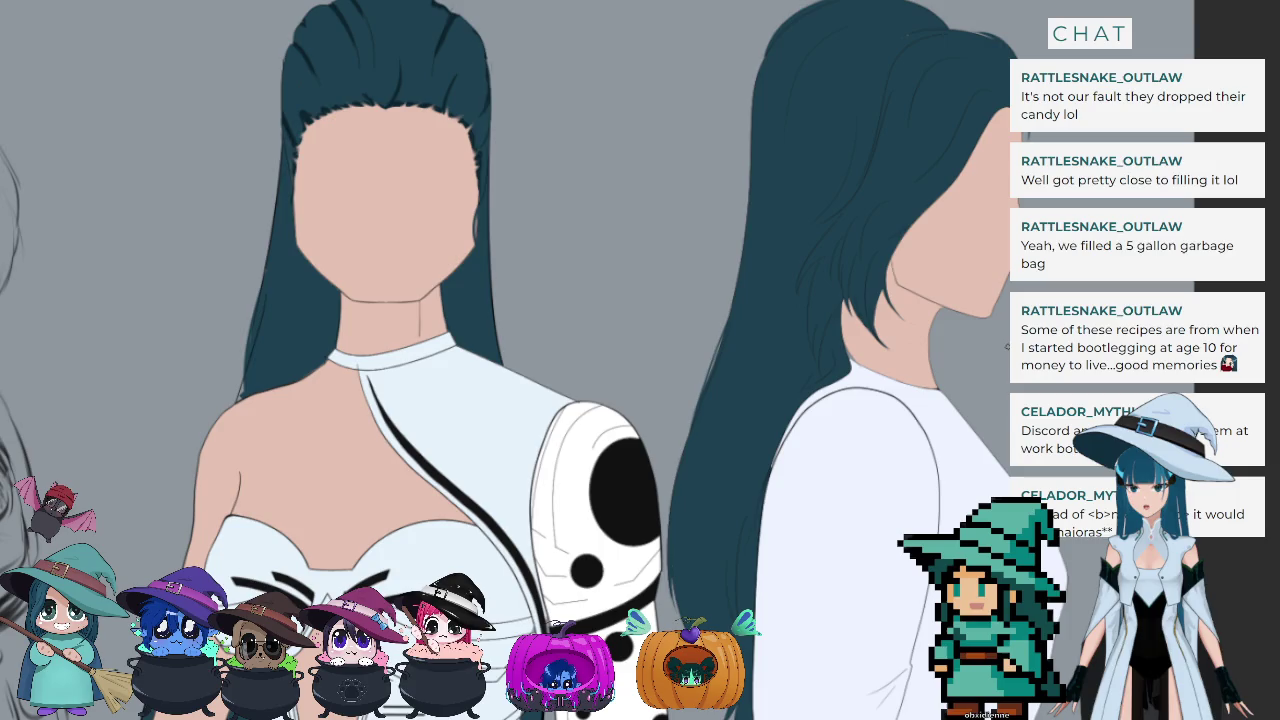
scroll(1008, 344, "down", 1)
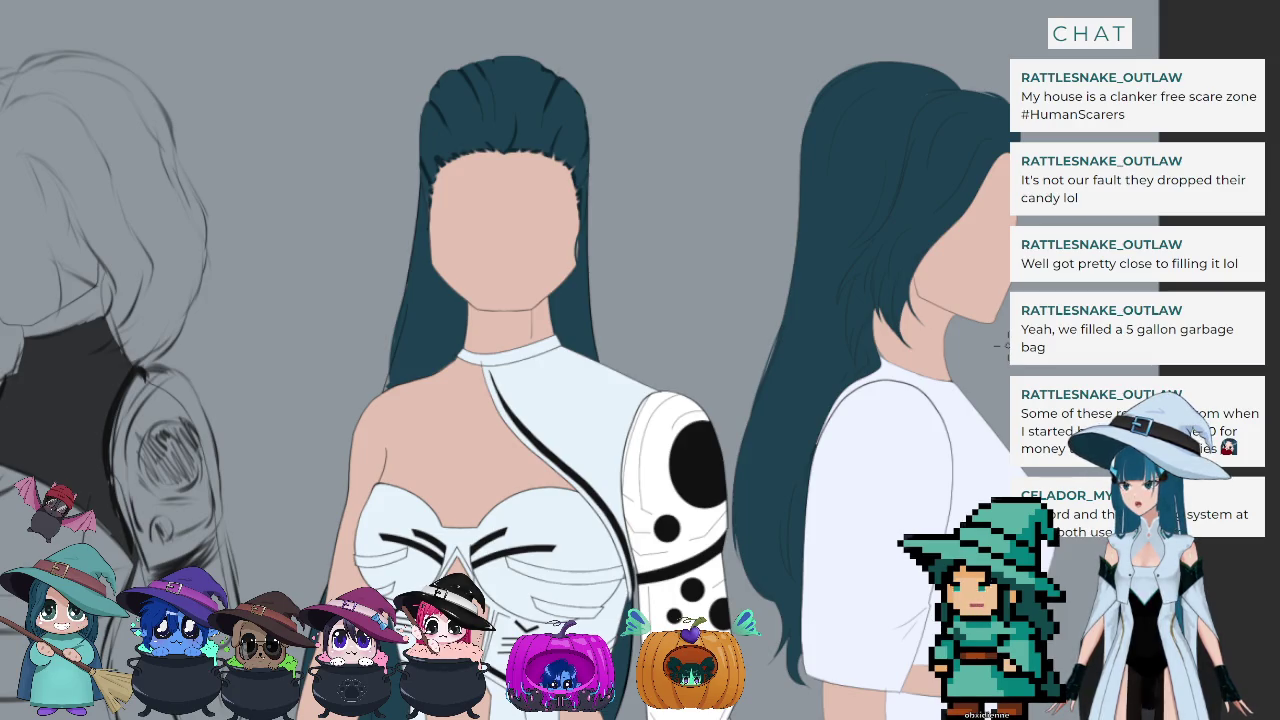
key("ctrl+0")
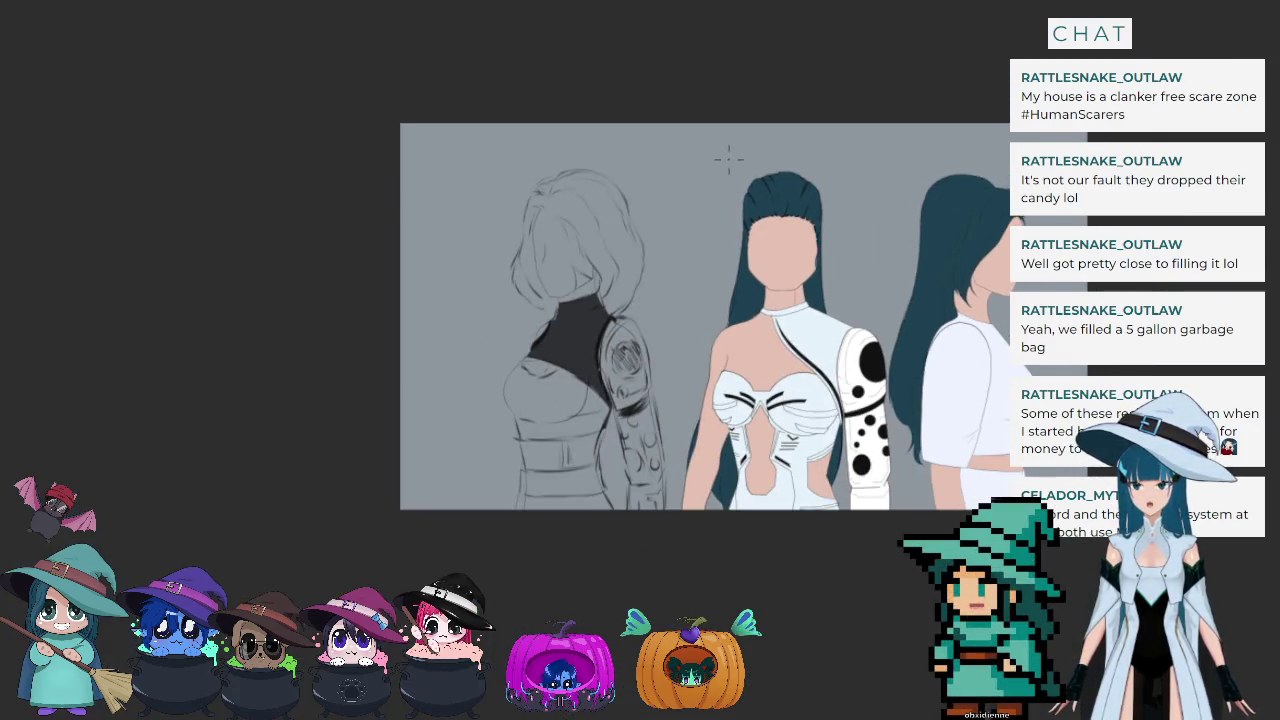
scroll(1003, 250, "up", 2)
scroll(1003, 250, "up", 1)
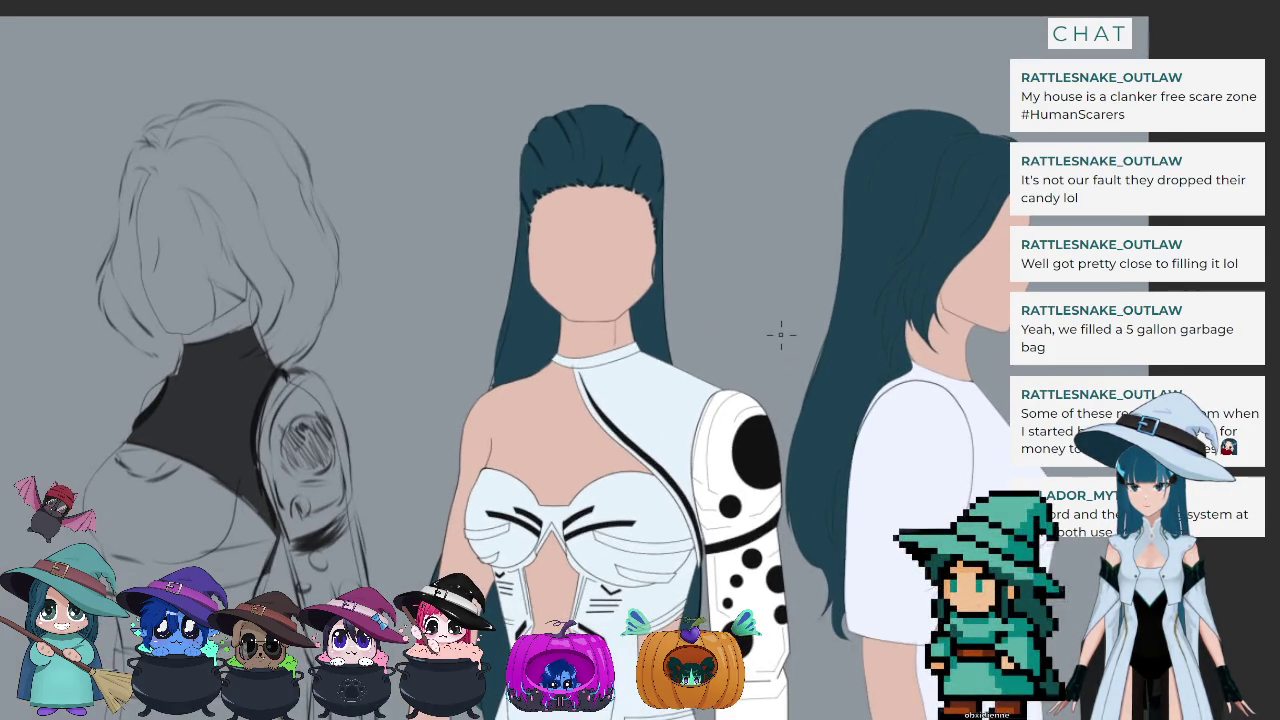
scroll(781, 335, "up", 1)
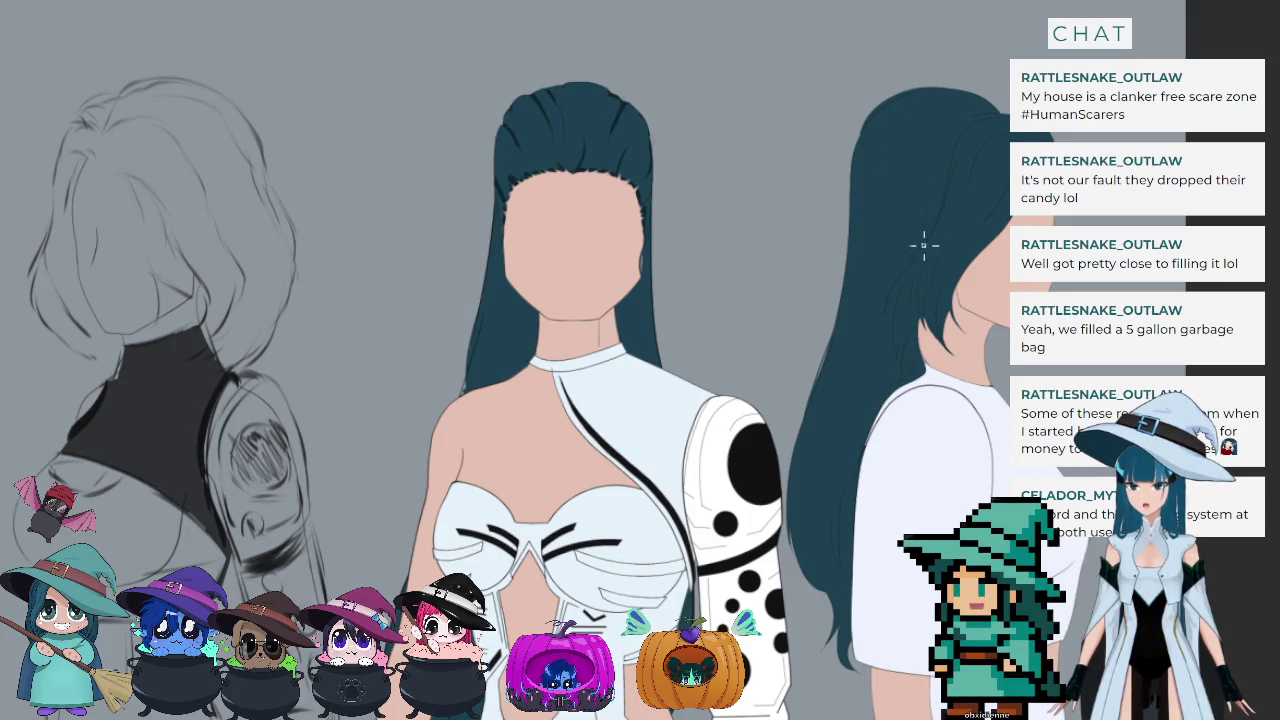
scroll(923, 246, "down", 3)
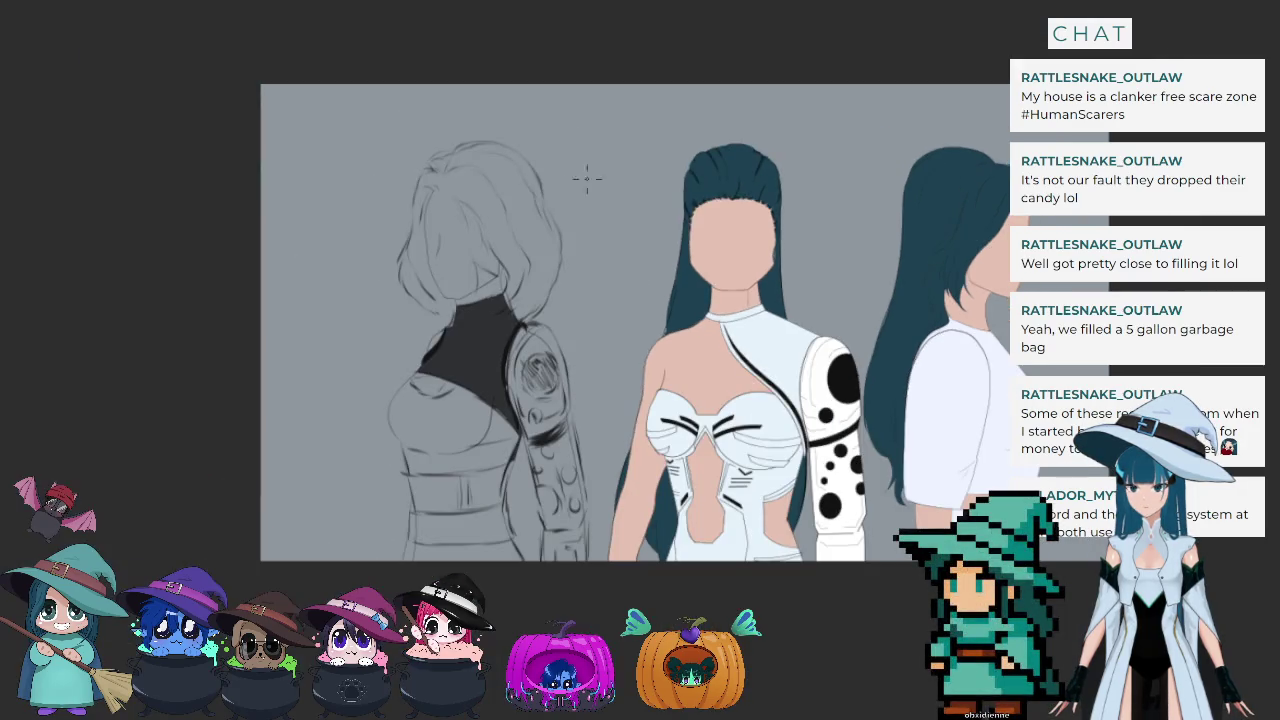
scroll(427, 150, "up", 2)
scroll(427, 150, "up", 2)
scroll(420, 200, "down", 2)
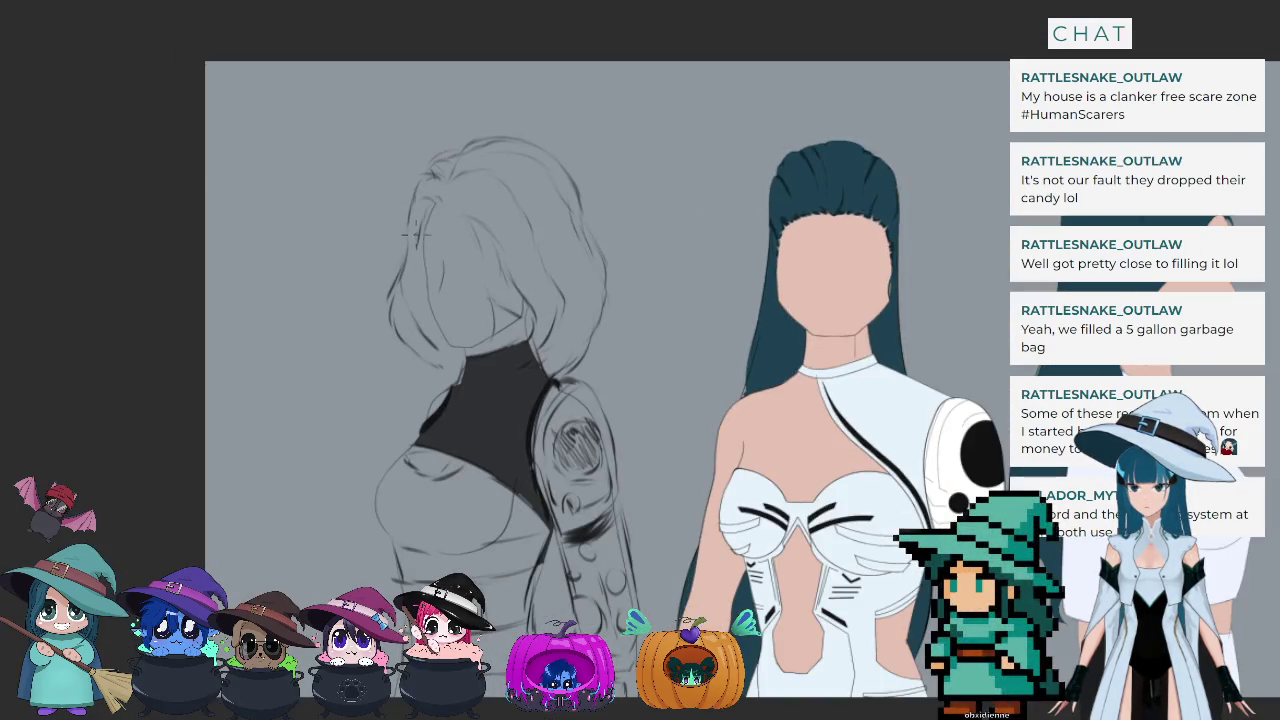
scroll(418, 236, "up", 1)
scroll(418, 236, "up", 1)
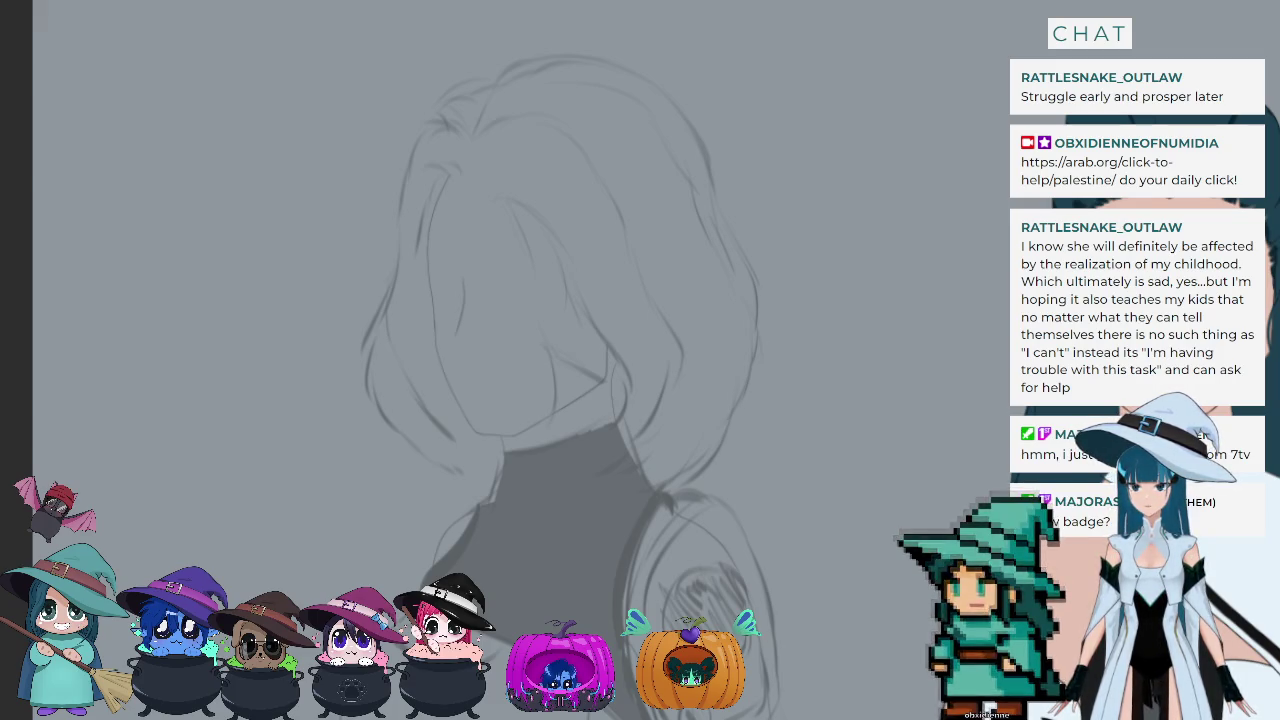
Step: Scroll over the grey head, hair and dark turtleneck sketch
scroll(461, 504, "down", 1)
Step: Zoom in on the sketch and undo the dark turtleneck fill at the neck
scroll(520, 492, "up", 1)
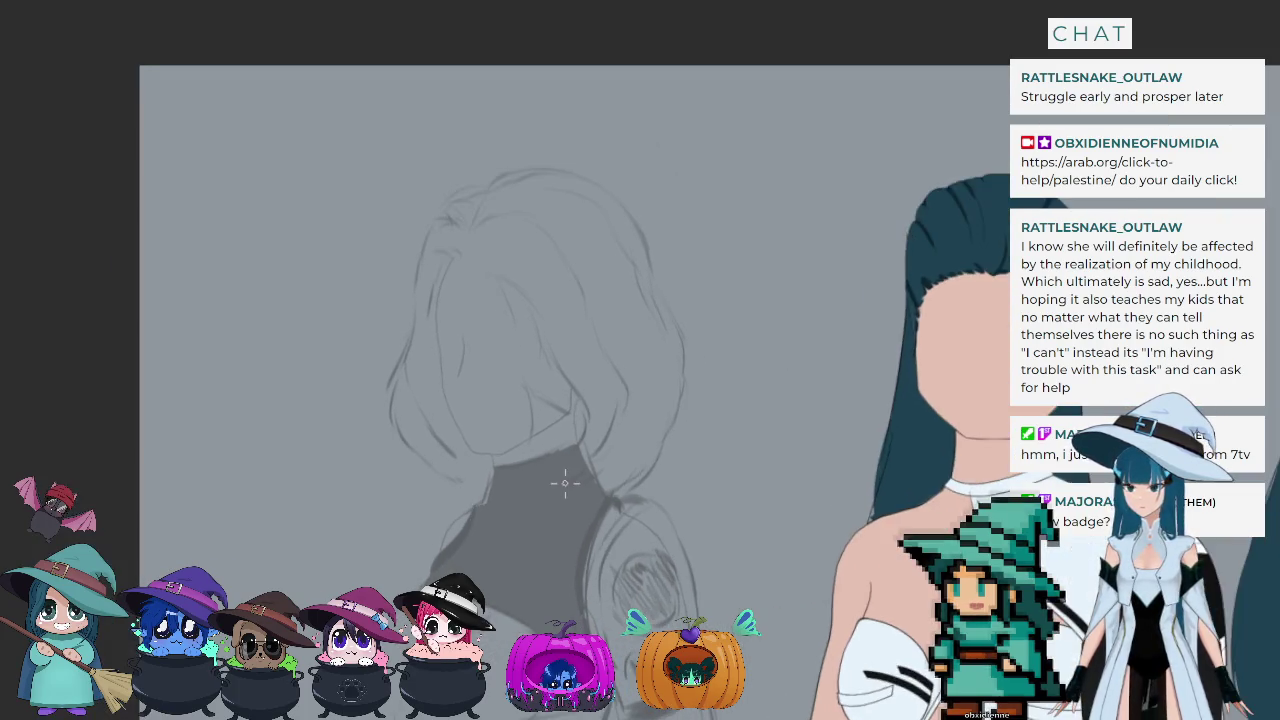
scroll(566, 480, "up", 1)
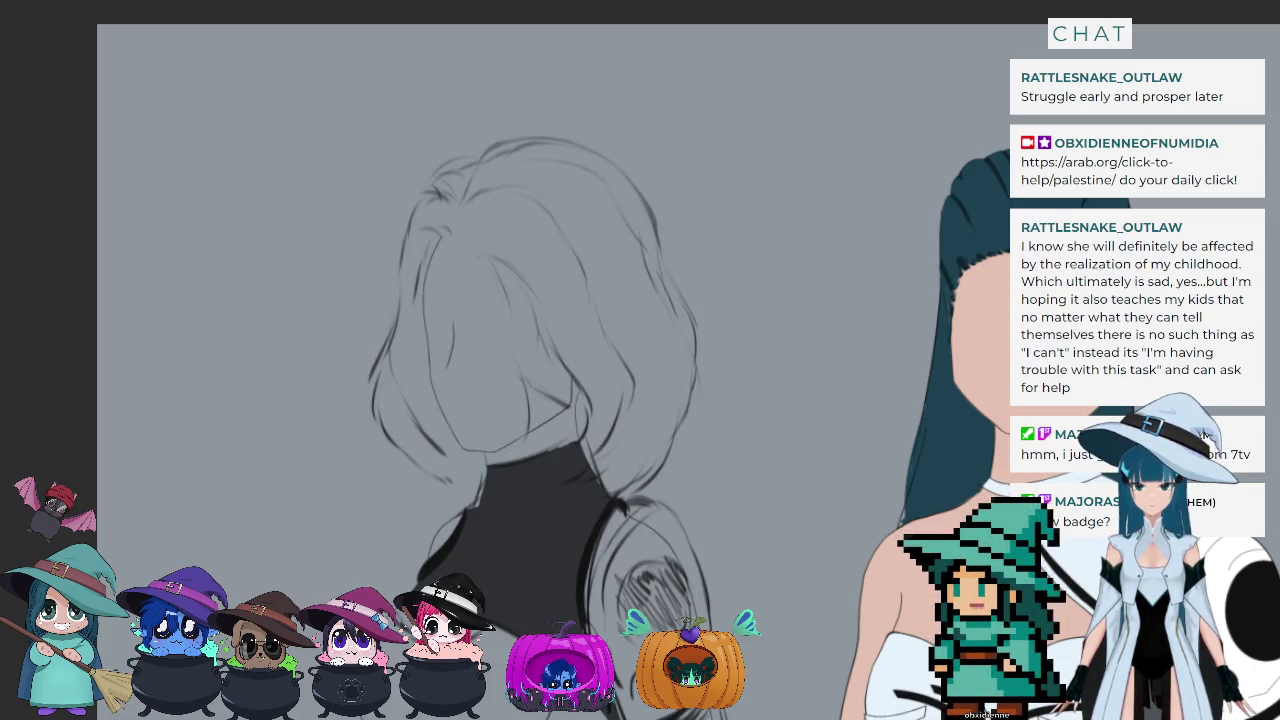
scroll(570, 379, "up", 2)
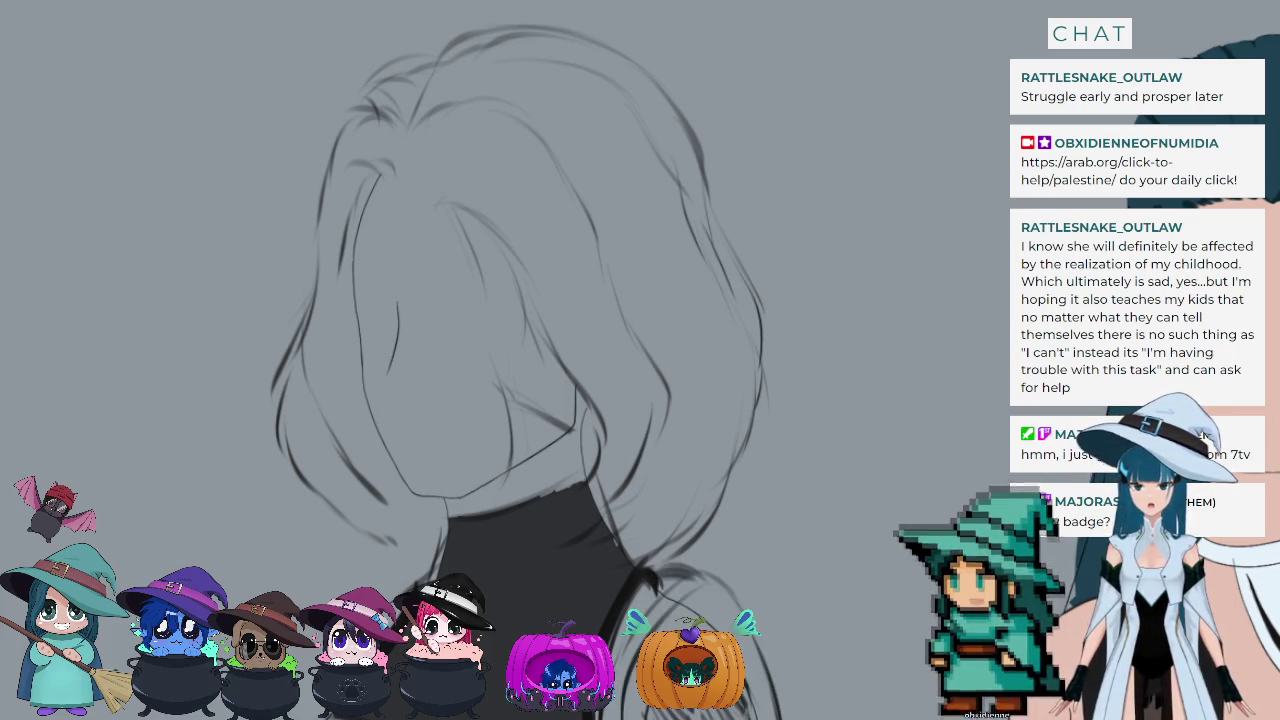
key("ctrl+z")
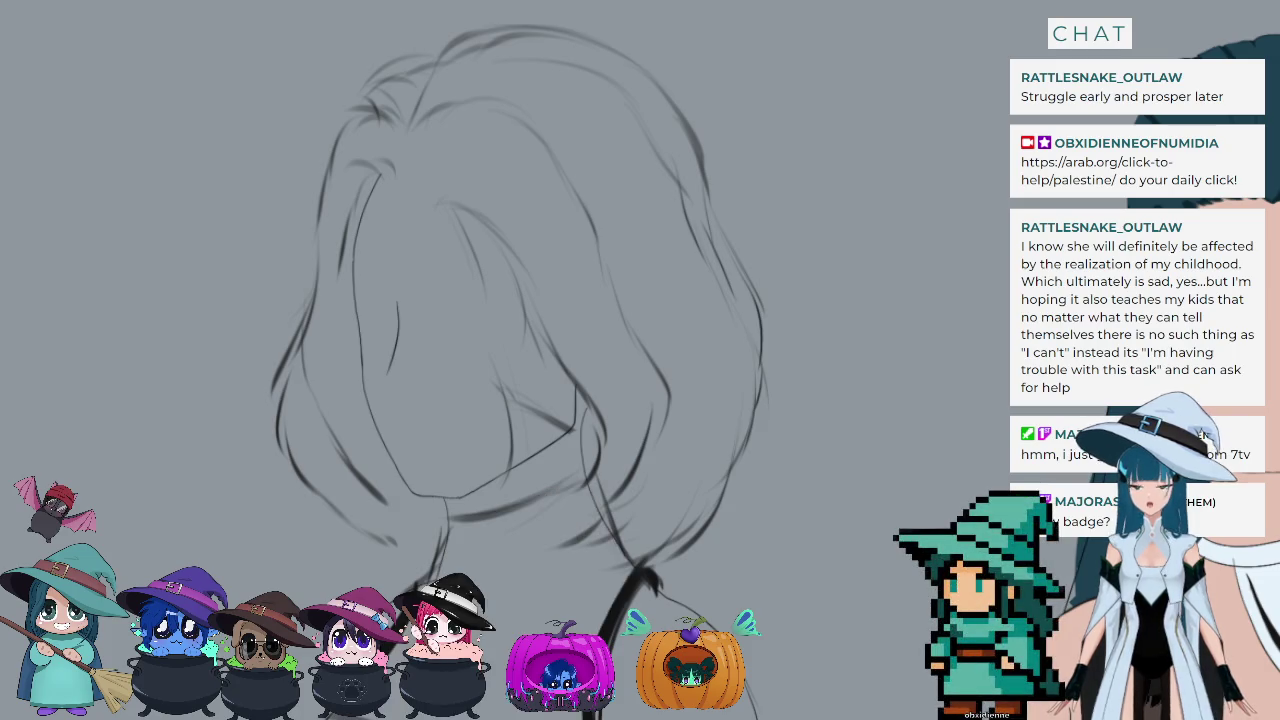
Step: Undo the hair sketch strokes and zoom onto the chin, neck and shoulder outlines
key("ctrl+z")
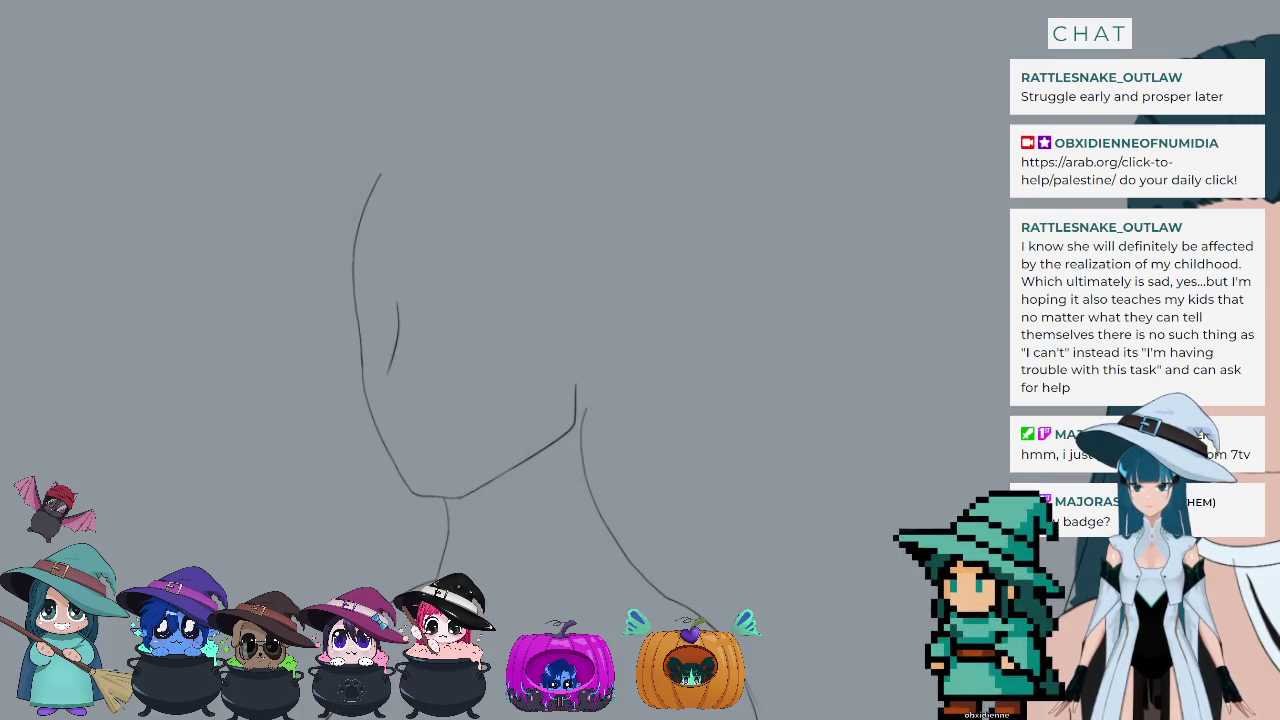
scroll(375, 255, "down", 1)
scroll(375, 255, "down", 1)
scroll(375, 255, "down", 2)
scroll(375, 255, "up", 3)
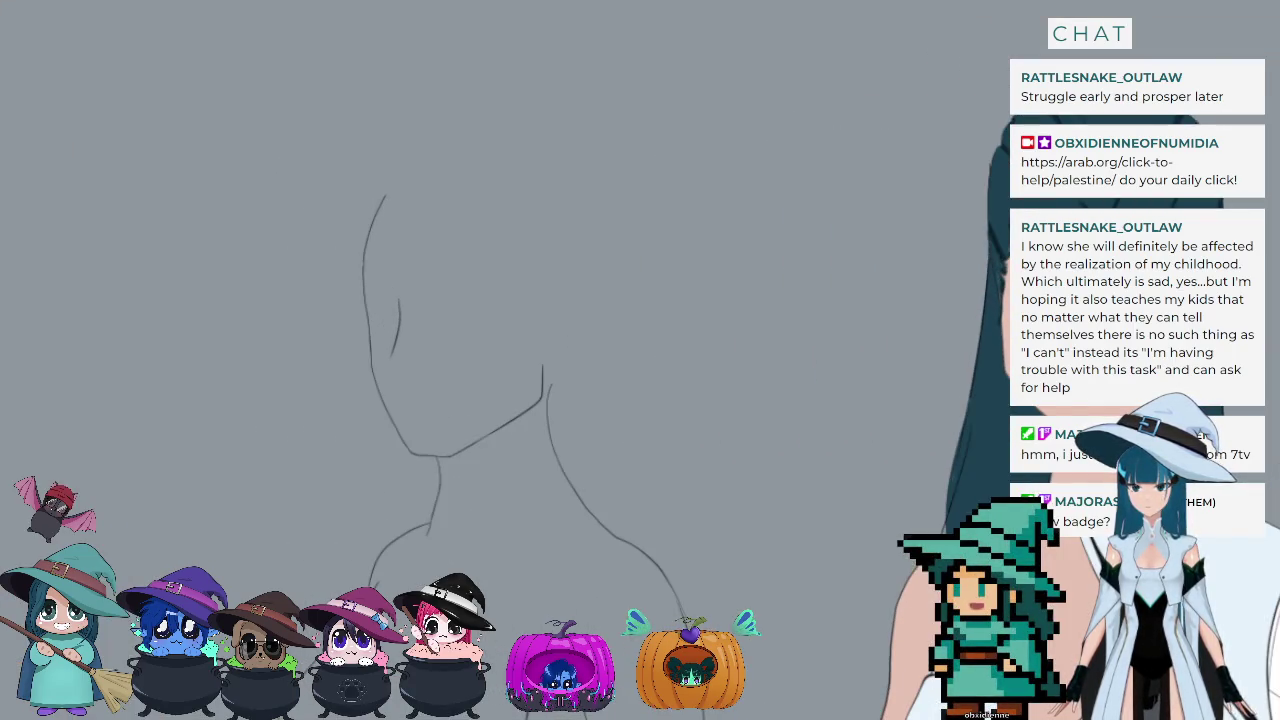
scroll(396, 228, "up", 1)
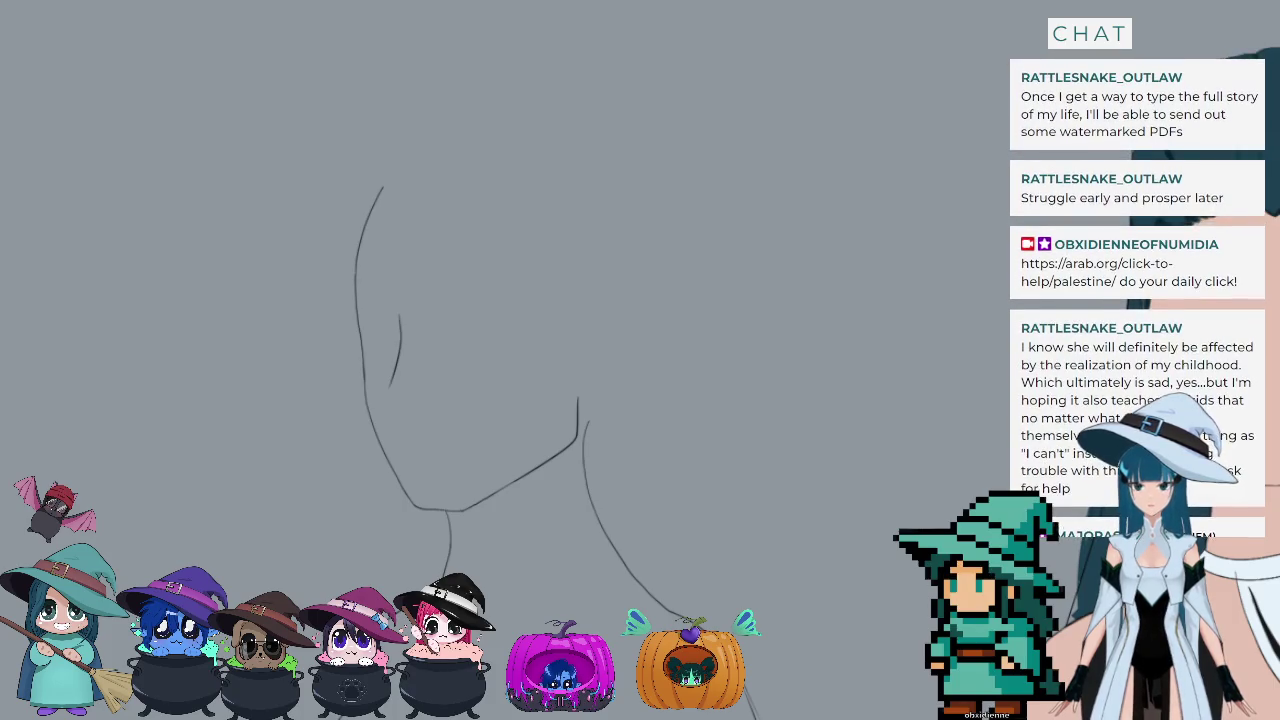
scroll(431, 212, "down", 2)
scroll(451, 290, "down", 1)
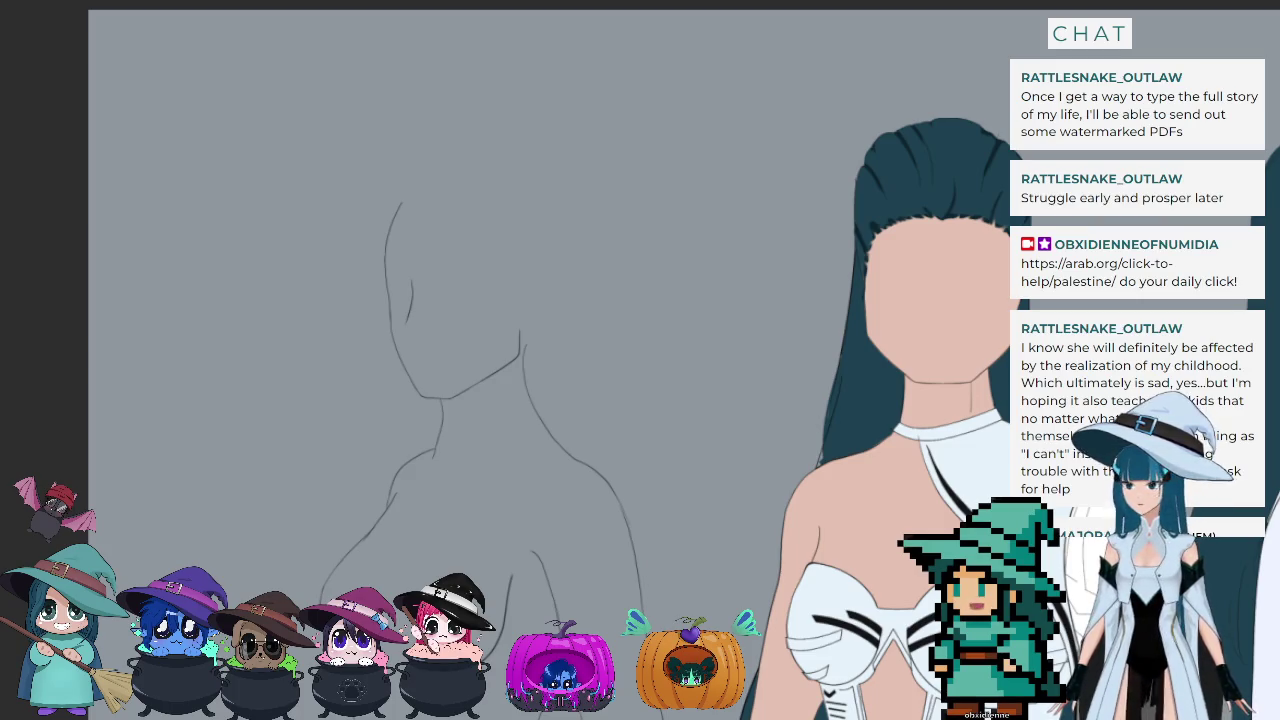
scroll(899, 541, "up", 3)
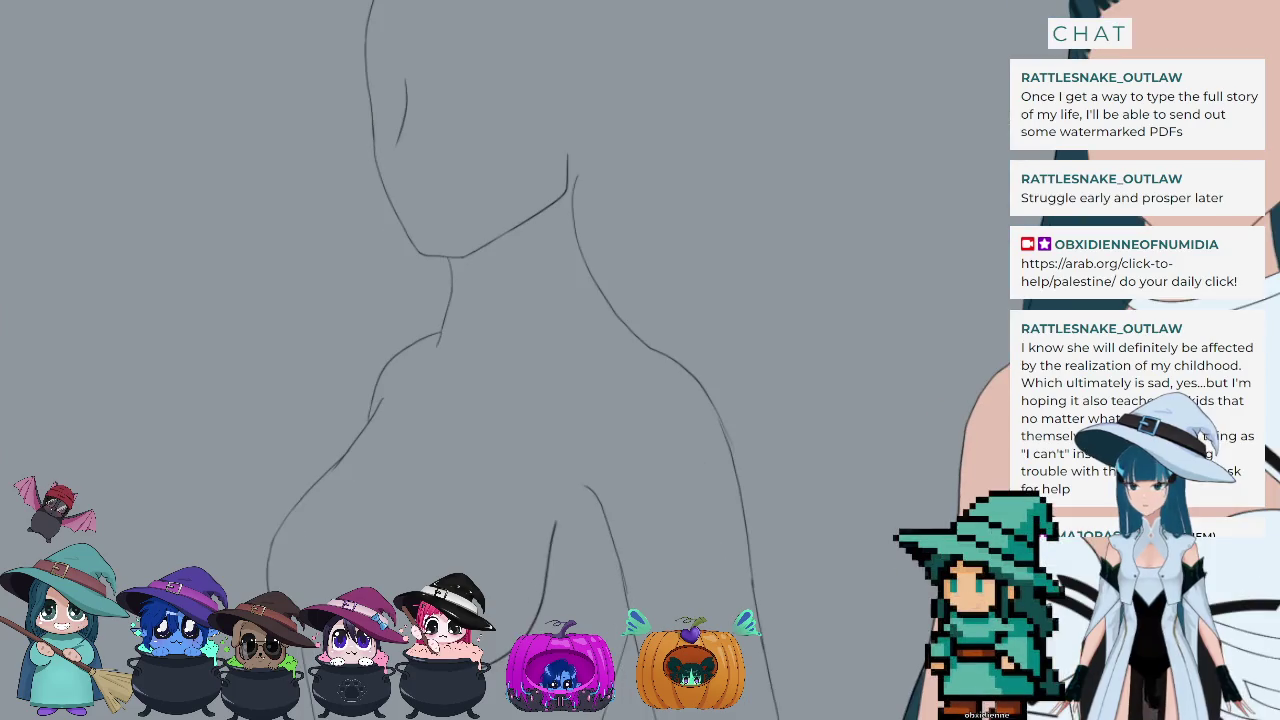
scroll(899, 538, "up", 2)
scroll(899, 540, "up", 1)
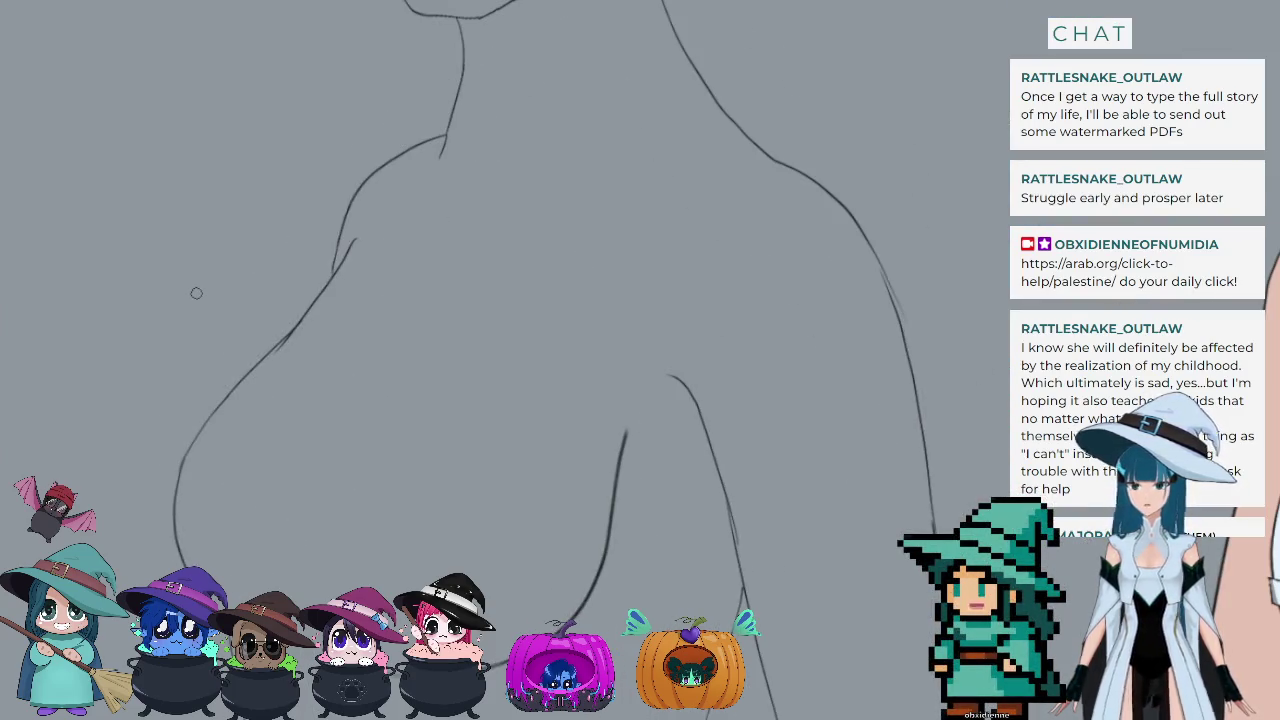
scroll(200, 289, "up", 2)
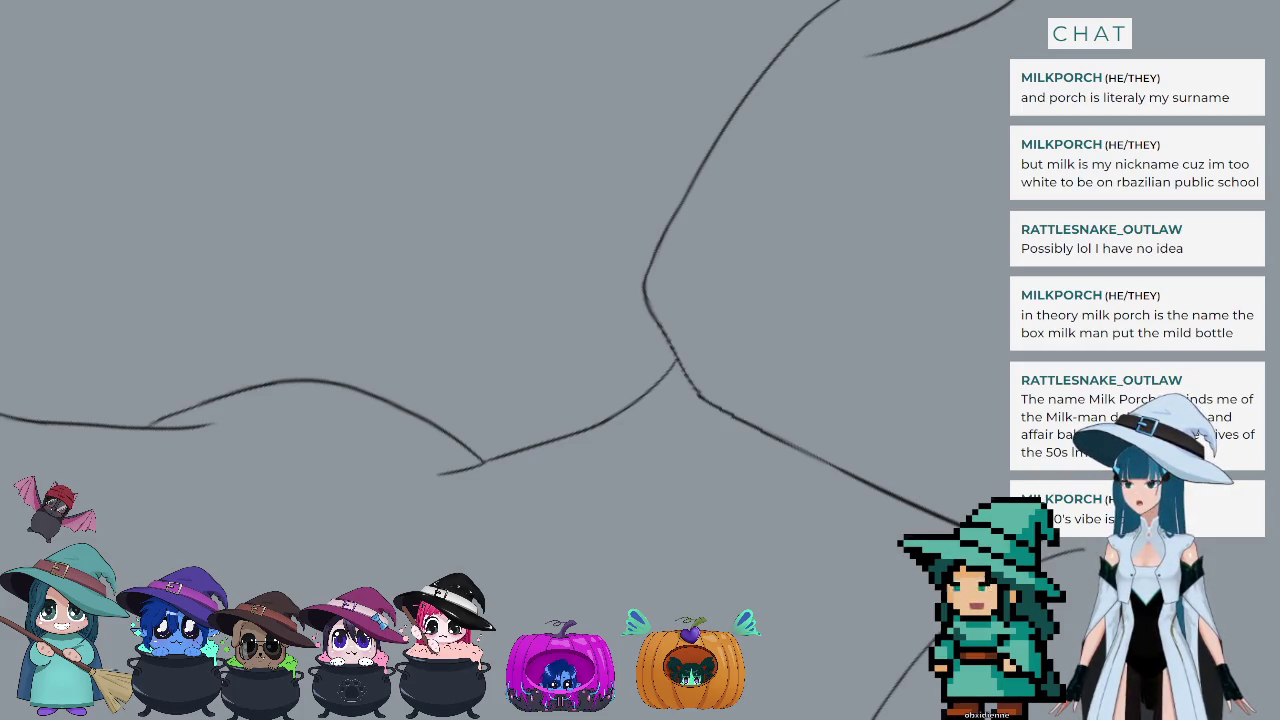
Step: Rotate and shift the view, then ink a smooth dark curve along the shoulder-to-arm contour
scroll(855, 397, "down", 2)
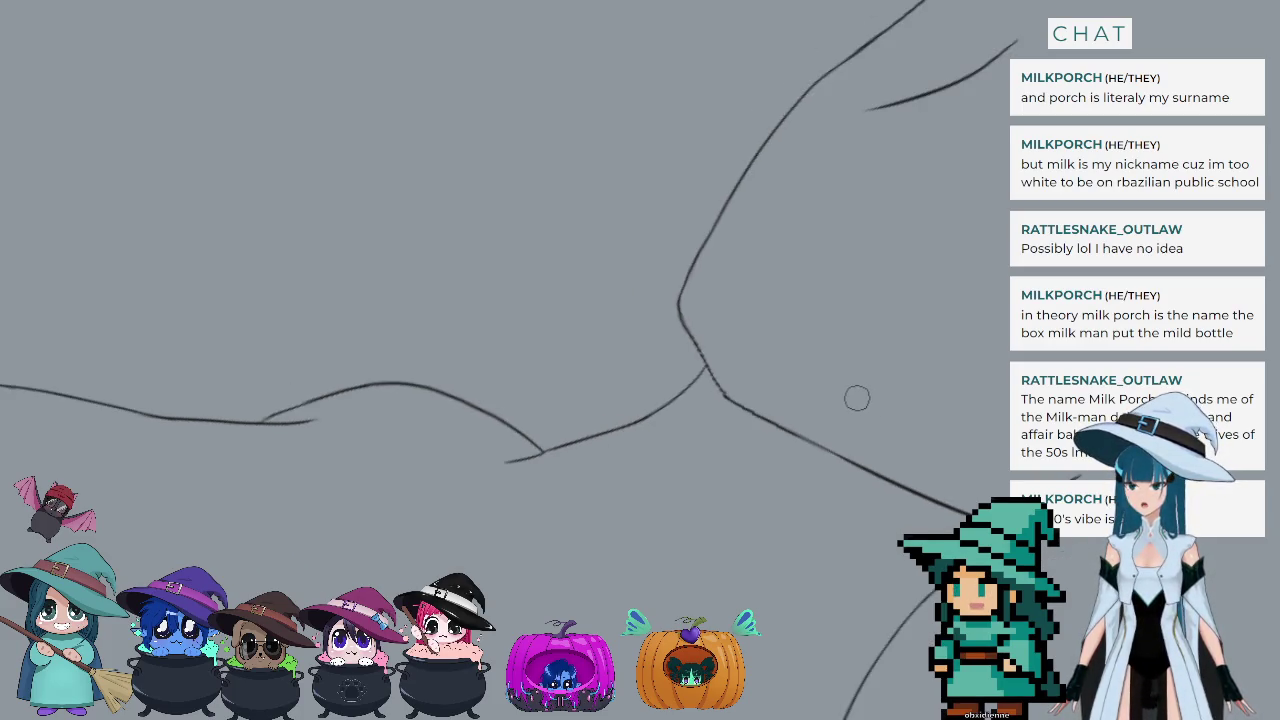
left_click_drag(855, 397, 875, 369)
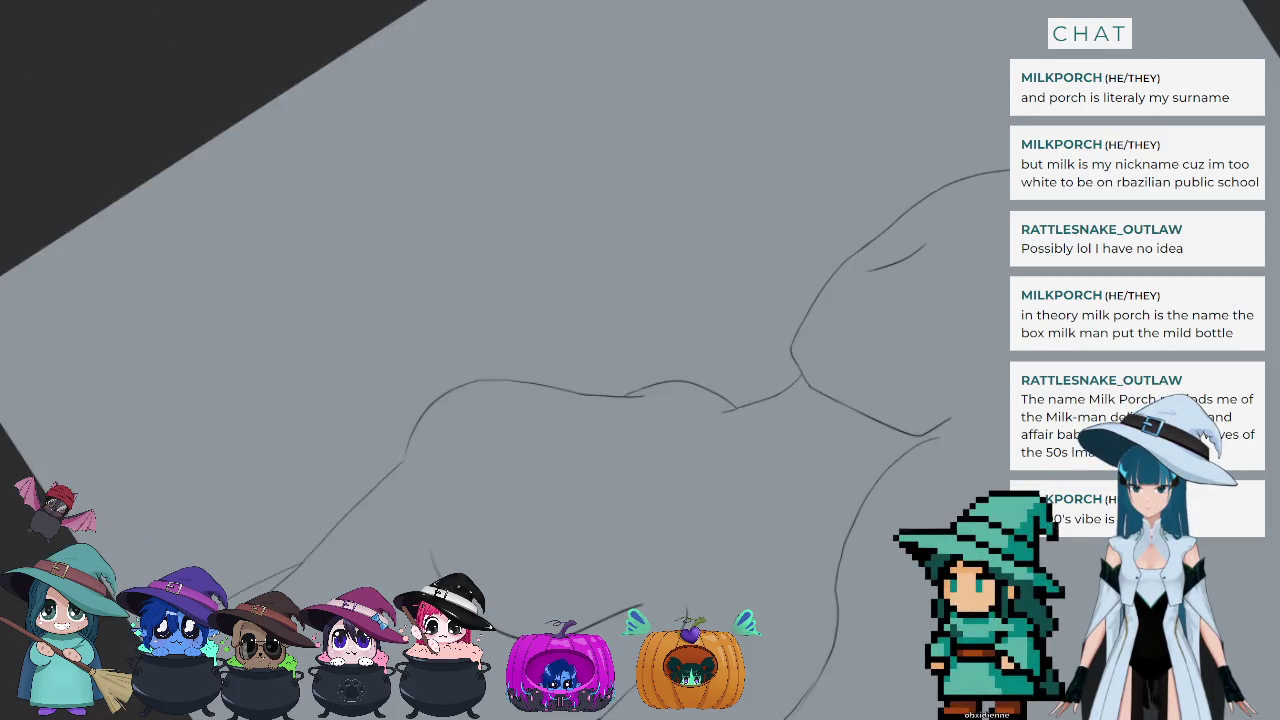
left_click_drag(875, 369, 885, 124)
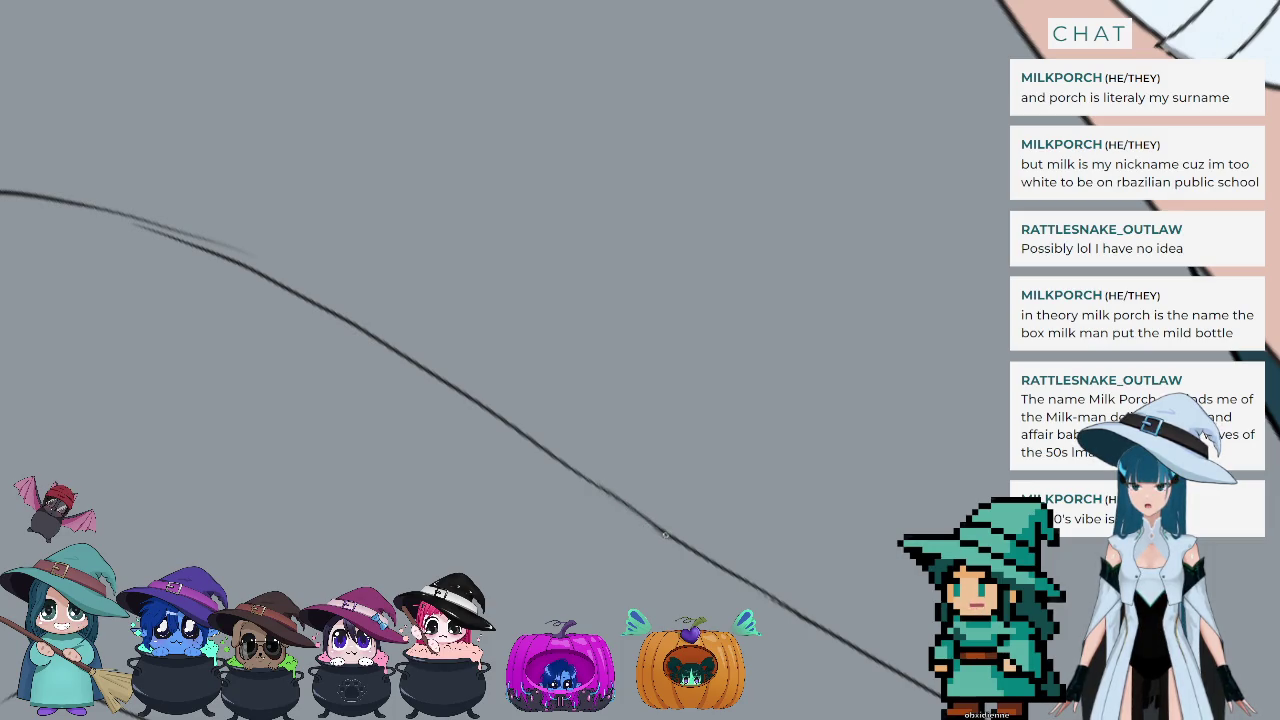
left_click_drag(658, 532, 598, 488)
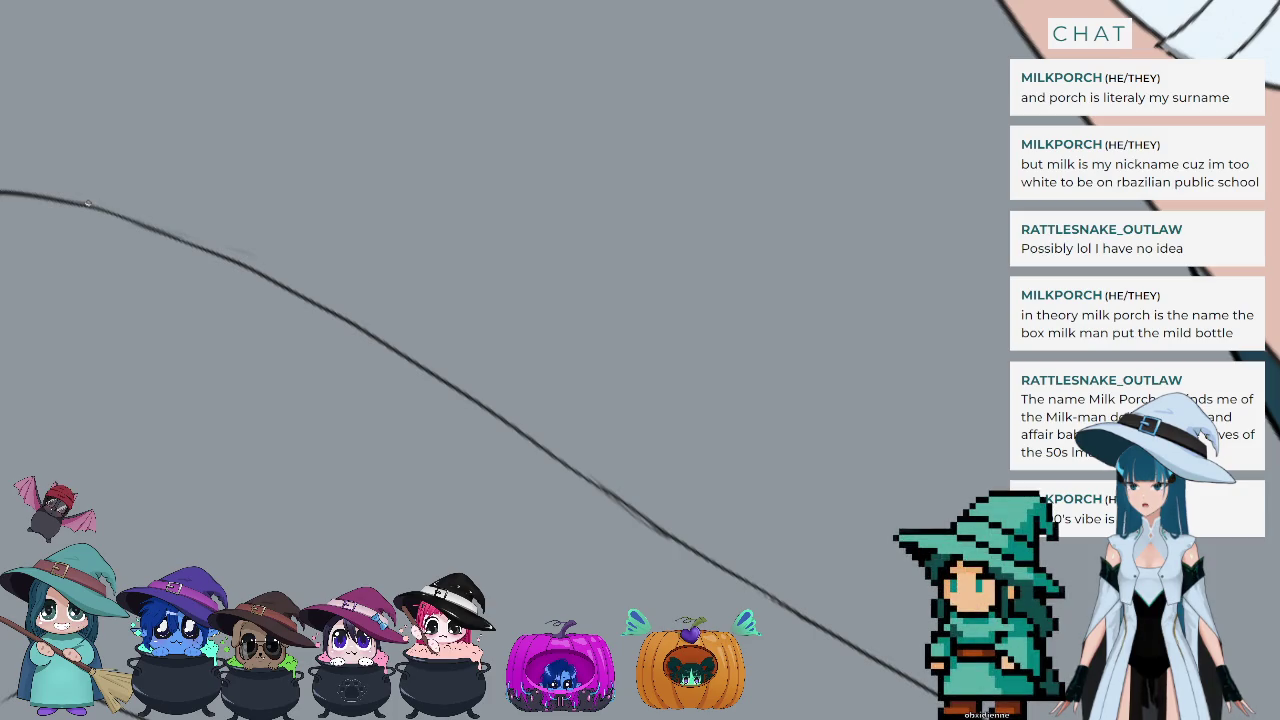
key("4")
key("4")
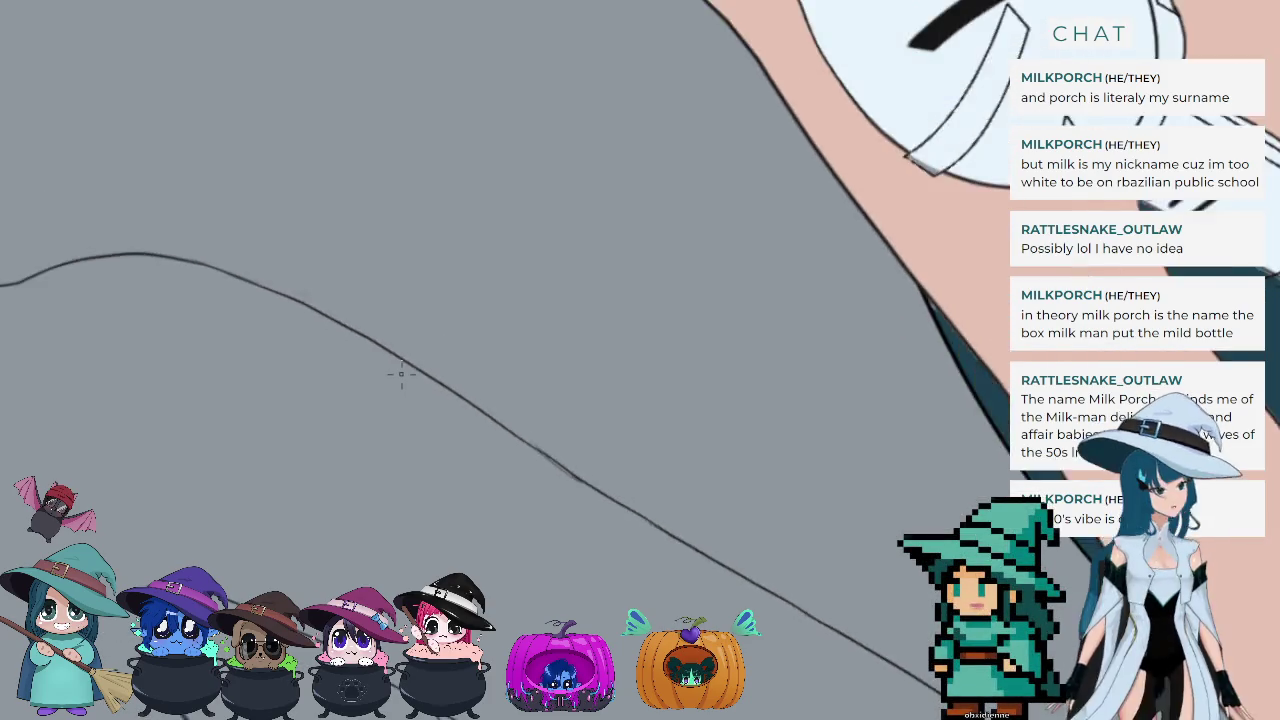
key("4")
key("4")
key("4")
key("4")
key("4")
key("4")
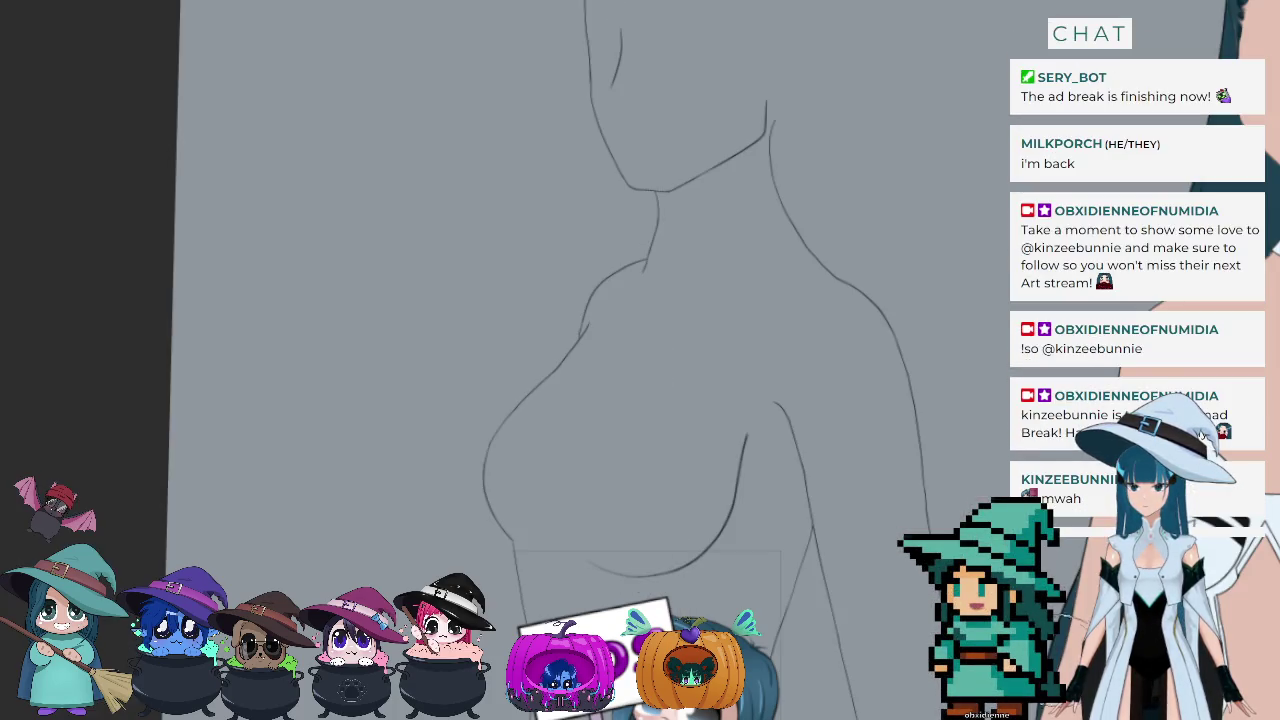
scroll(580, 360, "up", 10)
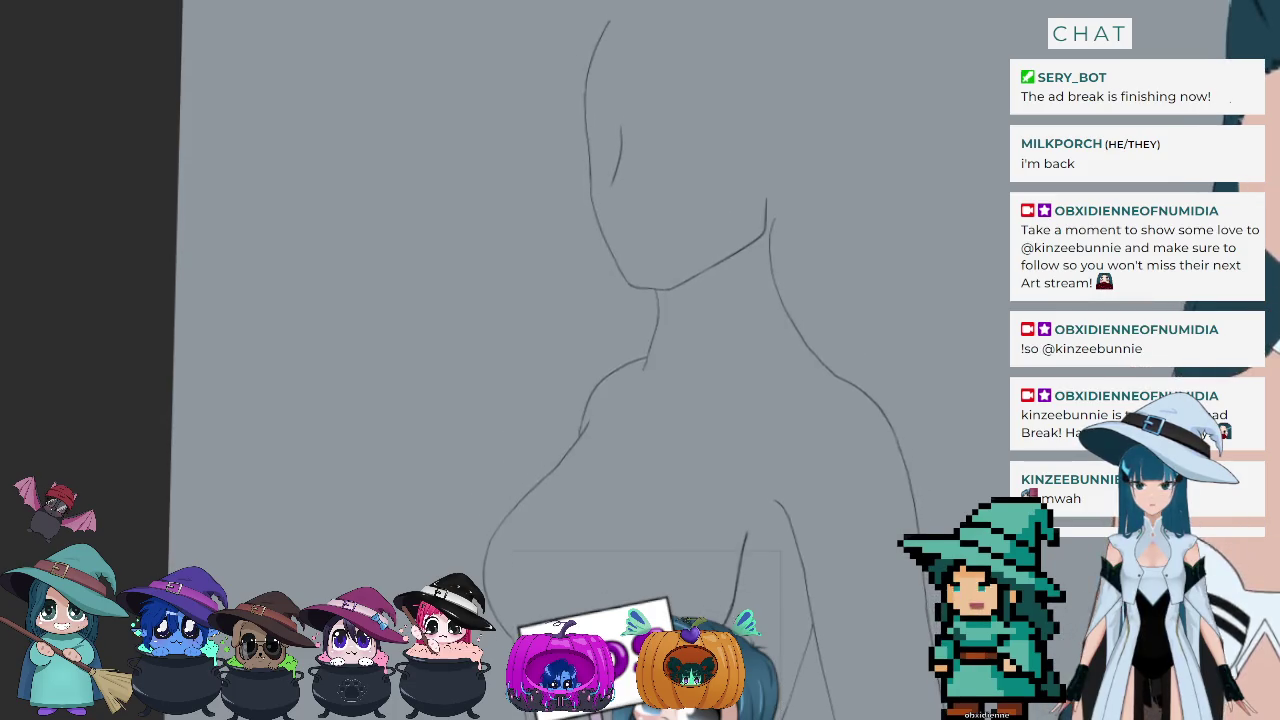
Step: Scroll to the top of the canvas and zoom about 2x onto the head and hair sketch
scroll(600, 360, "up", 3)
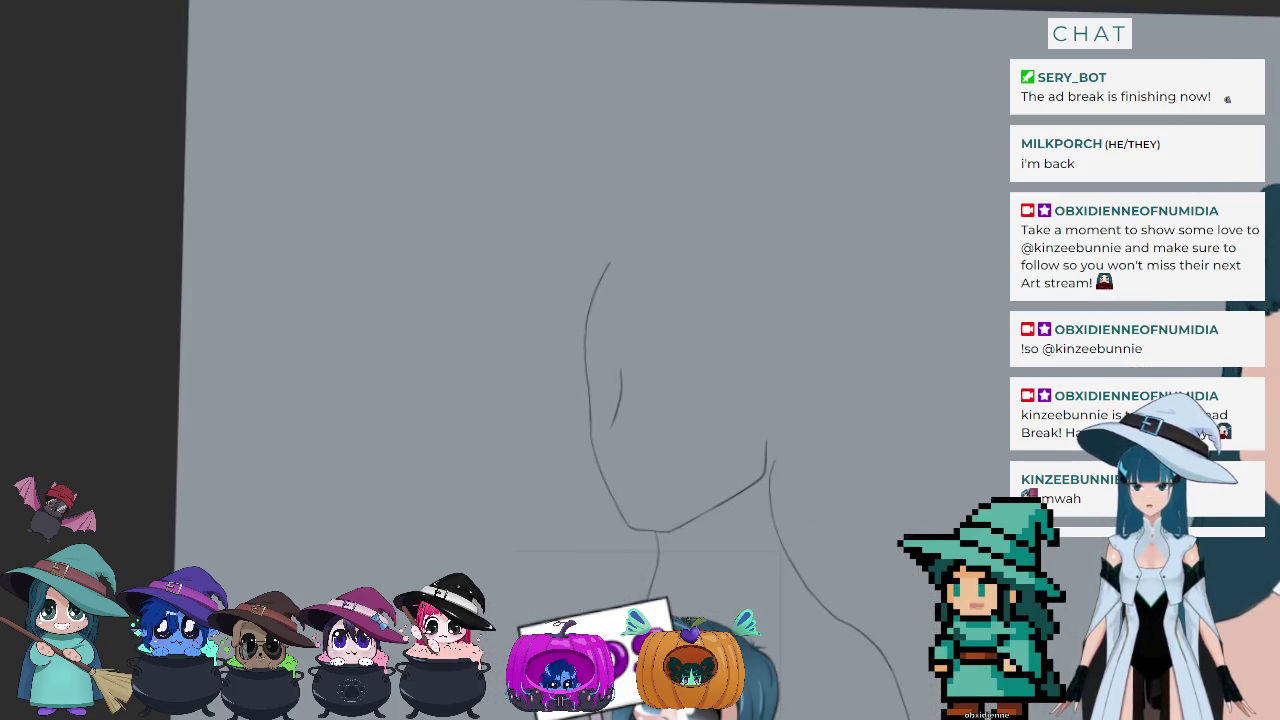
scroll(600, 360, "up", 2)
scroll(756, 444, "up", 2)
scroll(756, 444, "up", 1)
scroll(756, 444, "up", 1)
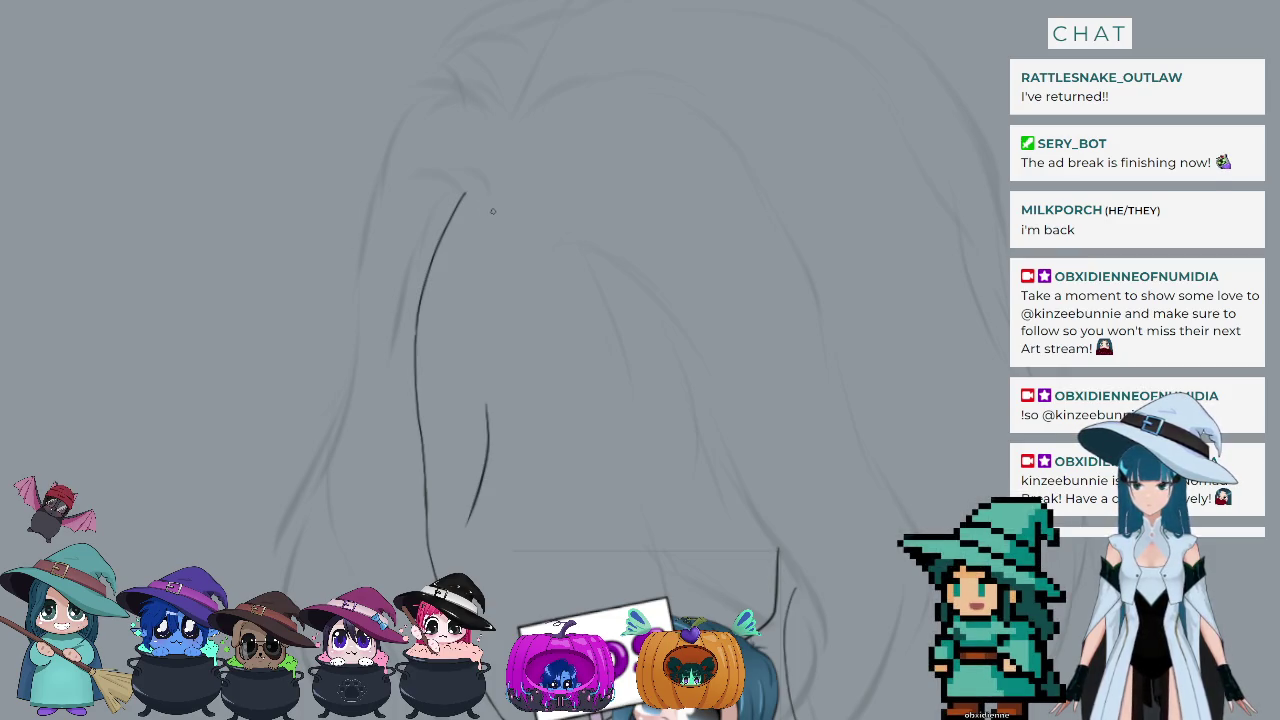
Step: Ink the curve across the top of the hair and the first lines down its right side
left_click_drag(484, 208, 420, 178)
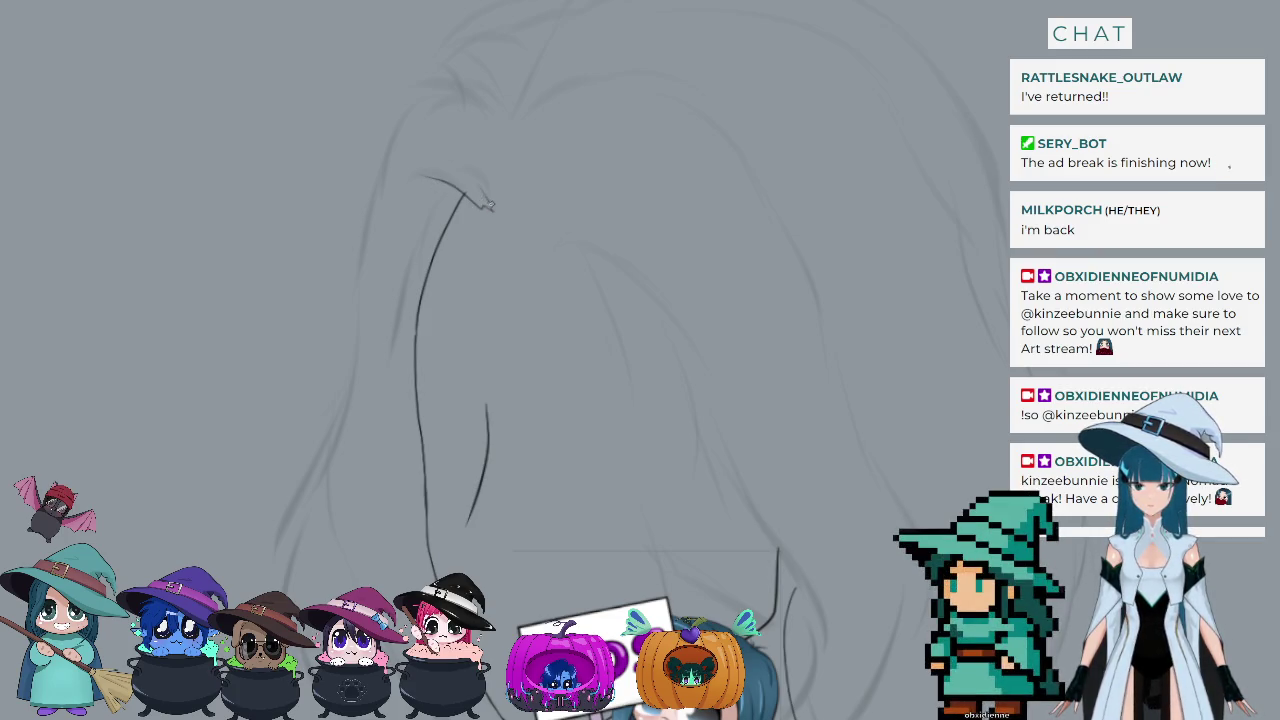
mouse_move(560, 224)
left_mouse_down()
mouse_move(648, 286)
mouse_move(770, 500)
left_mouse_up()
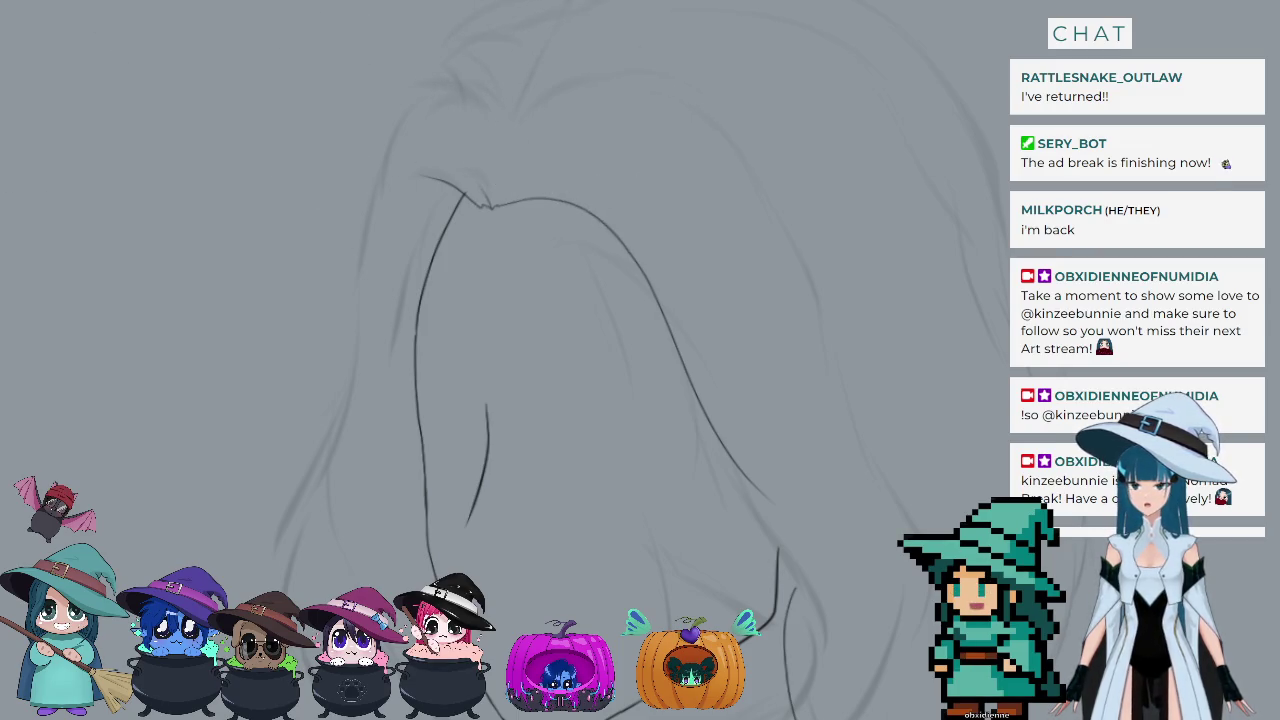
left_click_drag(706, 419, 806, 590)
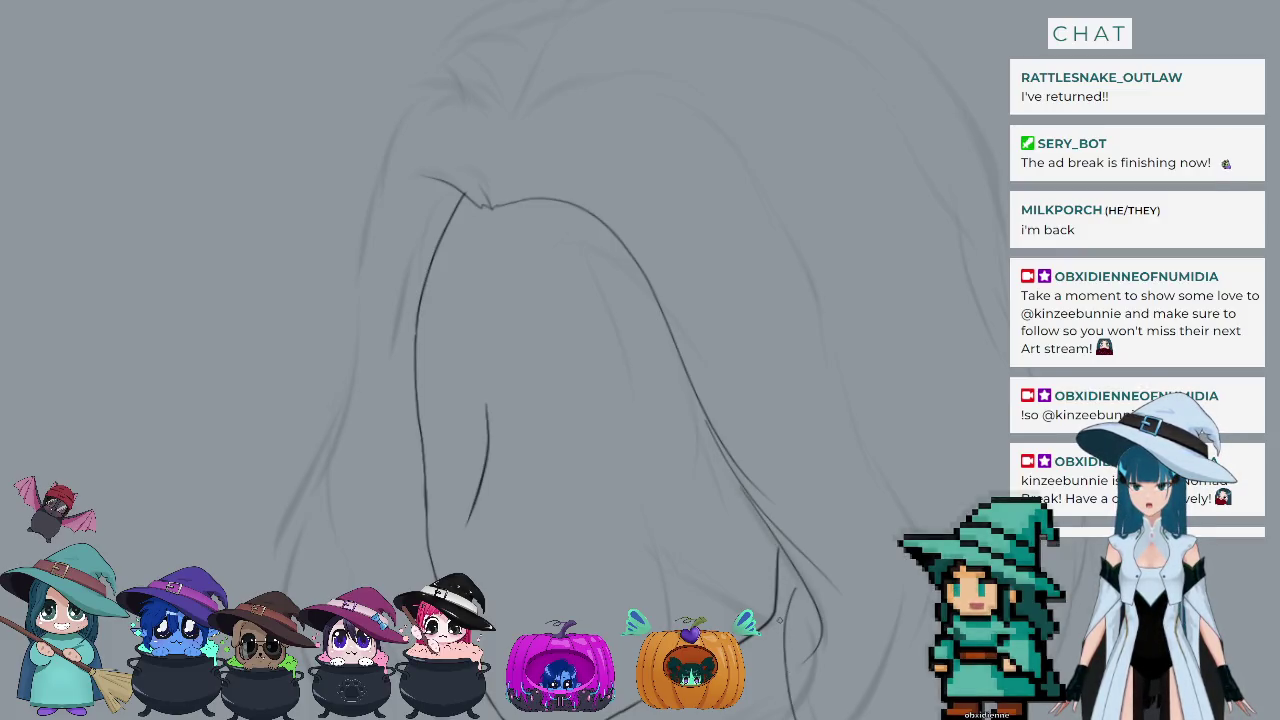
left_click_drag(741, 487, 848, 658)
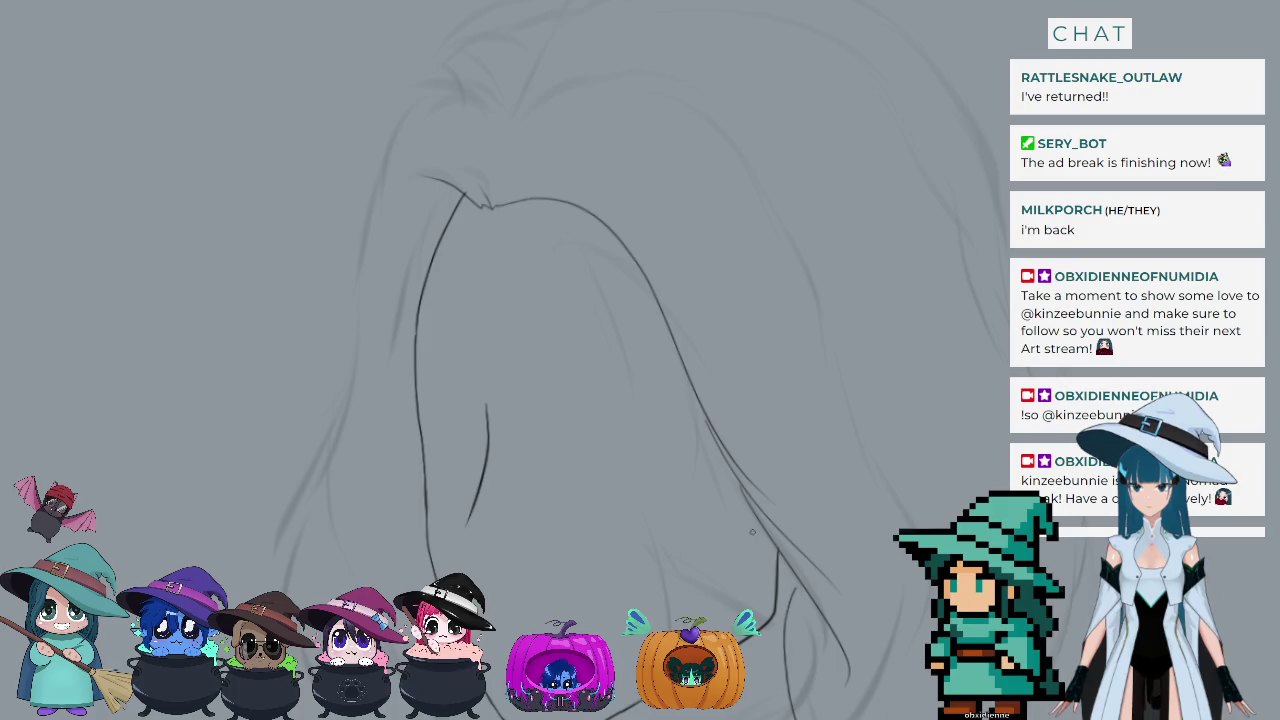
Step: Redraw the lower right hair strand through several undone attempts until it reaches the canvas bottom
key("ctrl+z")
left_click_drag(746, 499, 828, 668)
key("ctrl+z")
left_click_drag(741, 487, 848, 670)
key("ctrl+z")
left_click_drag(763, 521, 818, 664)
key("ctrl+z")
left_click_drag(742, 486, 838, 683)
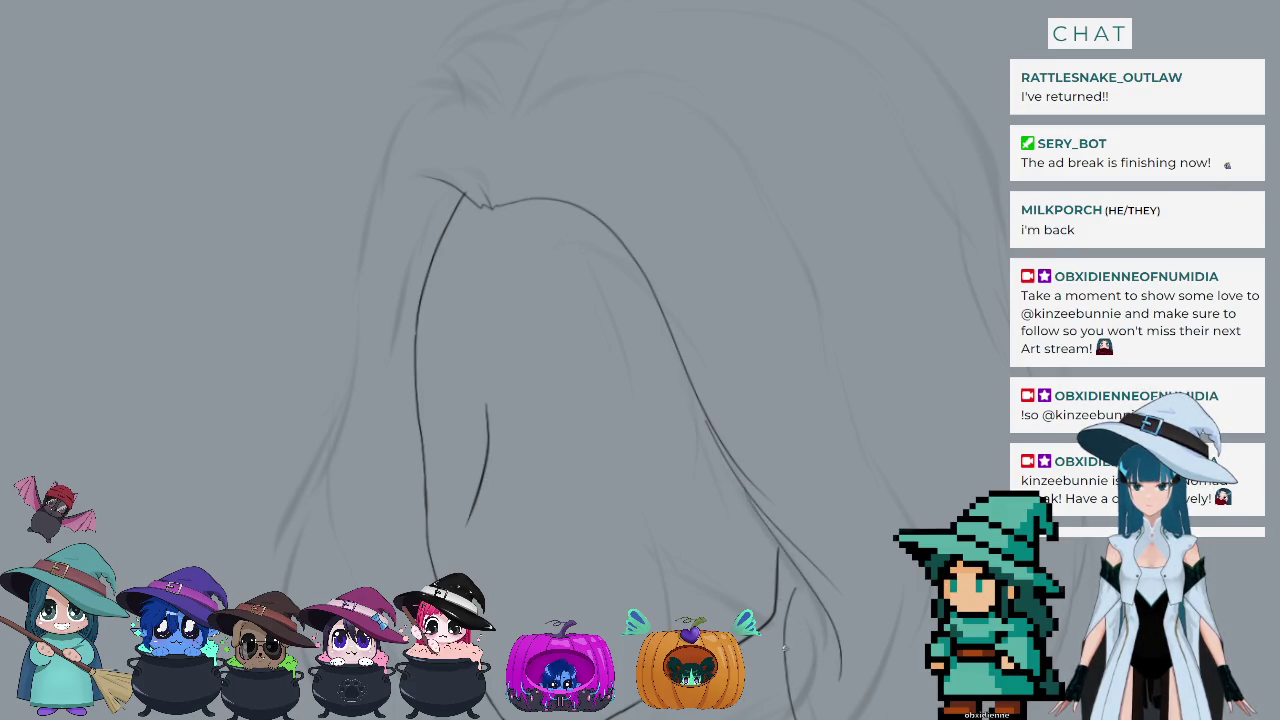
left_click_drag(801, 591, 786, 716)
key("ctrl+z")
left_click_drag(808, 586, 784, 718)
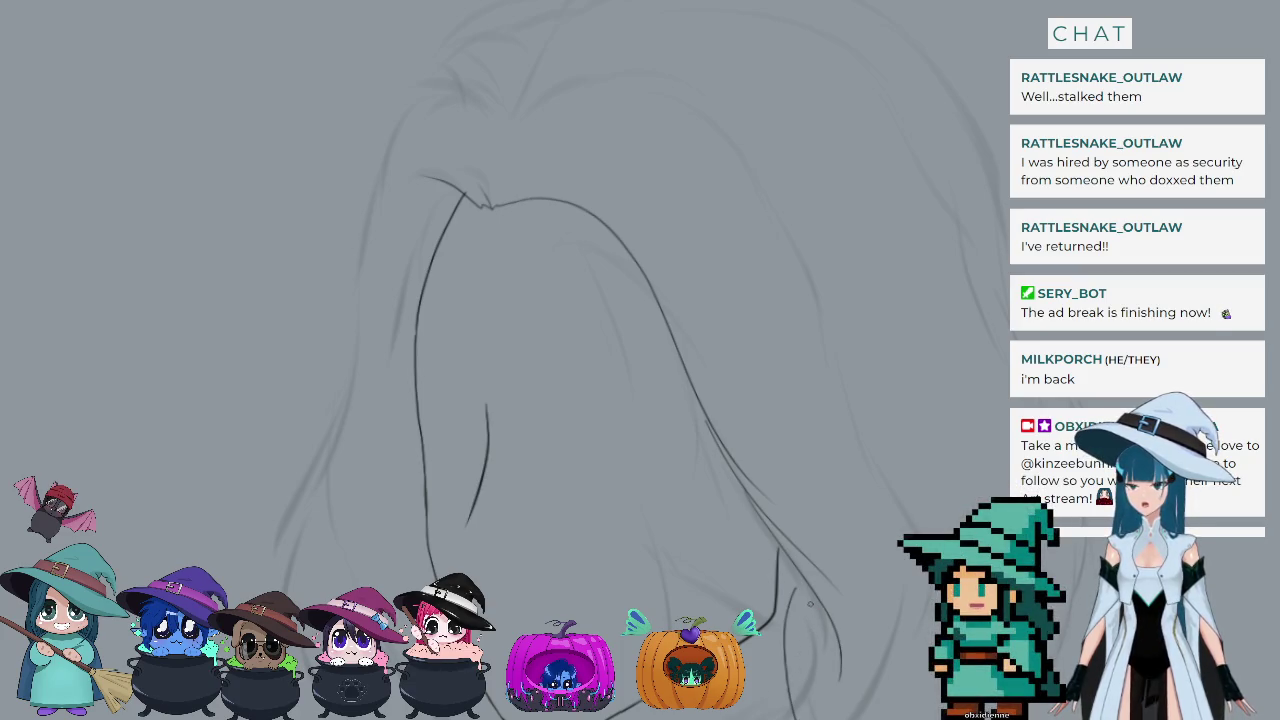
Step: Reinforce the lower end of the right strand, discarding the extra side and edge strokes
left_click_drag(810, 584, 794, 702)
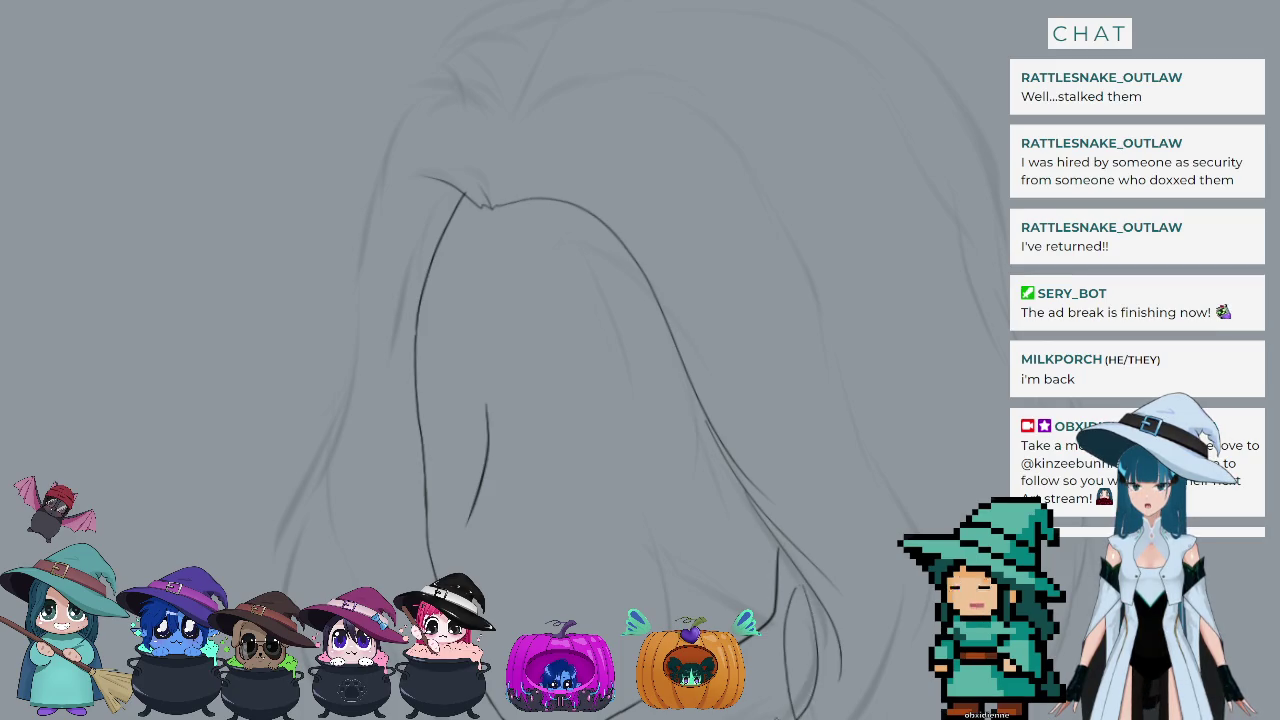
left_click_drag(803, 578, 782, 713)
key("ctrl+z")
left_click_drag(803, 590, 785, 715)
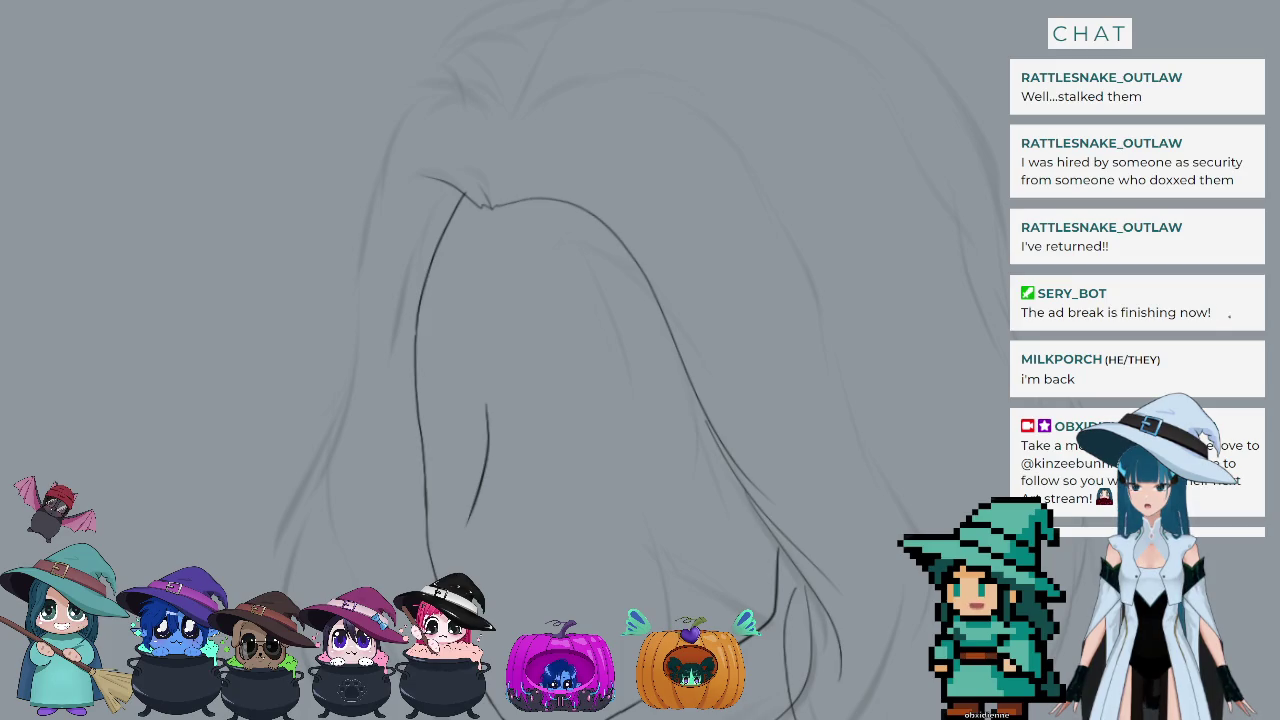
left_click_drag(889, 624, 846, 718)
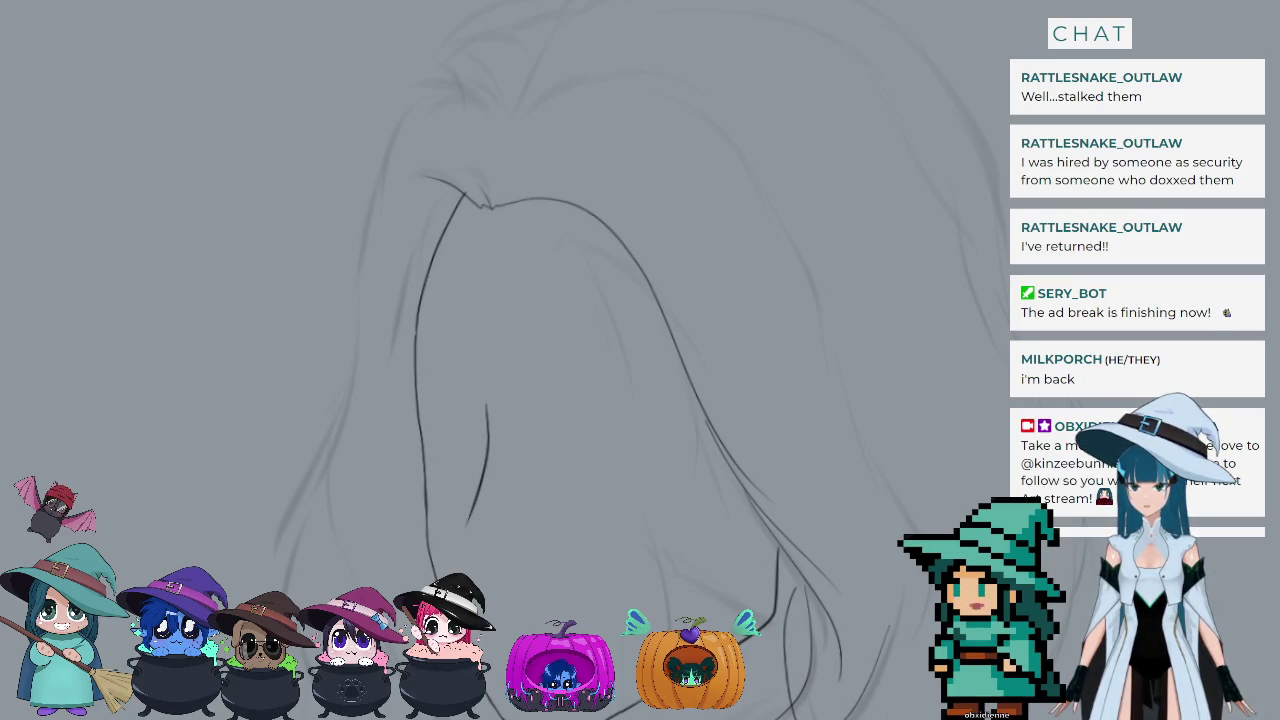
key("ctrl+z")
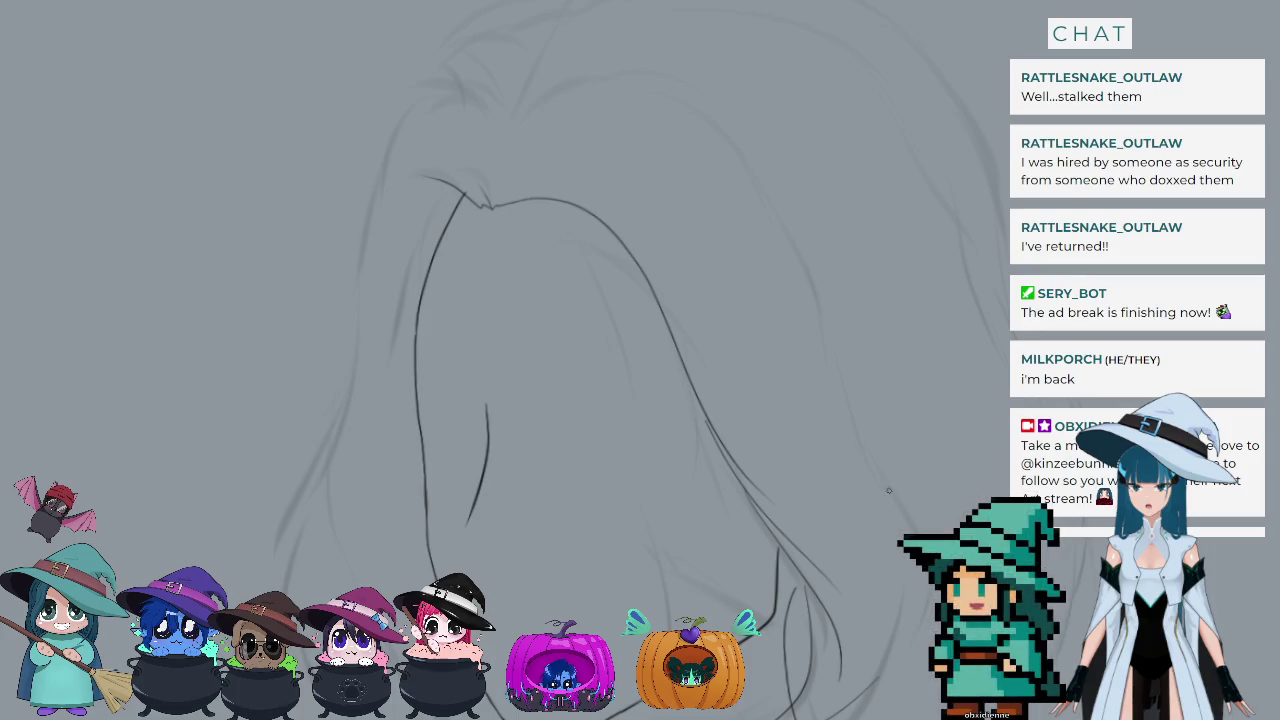
left_click_drag(851, 436, 889, 484)
key("ctrl+z")
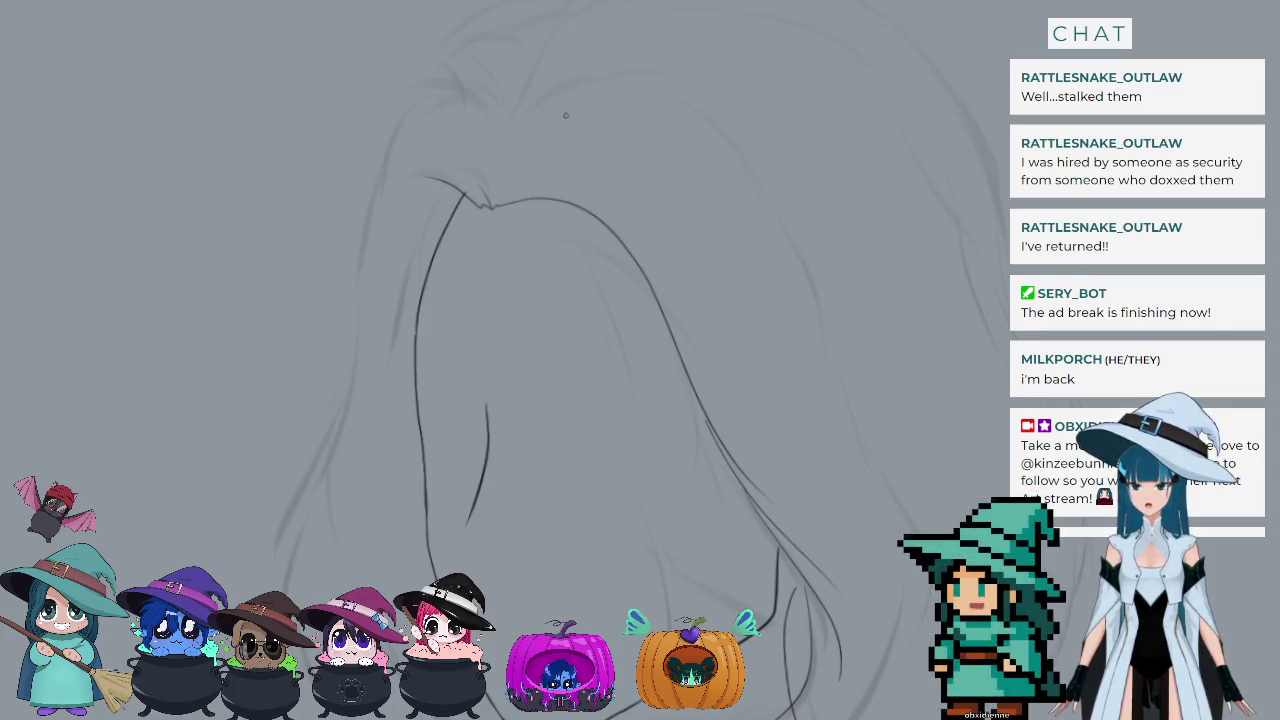
Step: Ink the arc over the crown and the right hair edge as one long curve downward
mouse_move(510, 111)
left_mouse_down()
mouse_move(680, 98)
mouse_move(790, 285)
left_mouse_up()
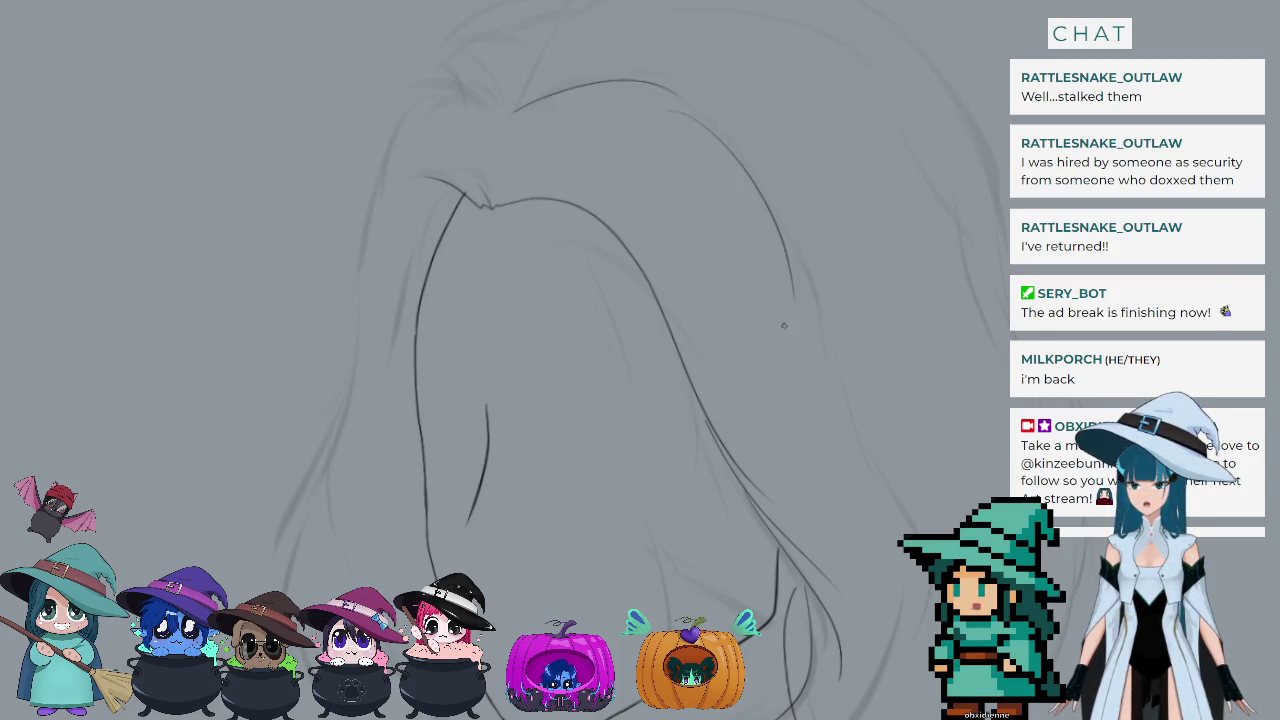
key("ctrl+z")
mouse_move(670, 112)
left_mouse_down()
mouse_move(772, 210)
mouse_move(812, 350)
left_mouse_up()
key("ctrl+z")
left_click_drag(678, 112, 848, 380)
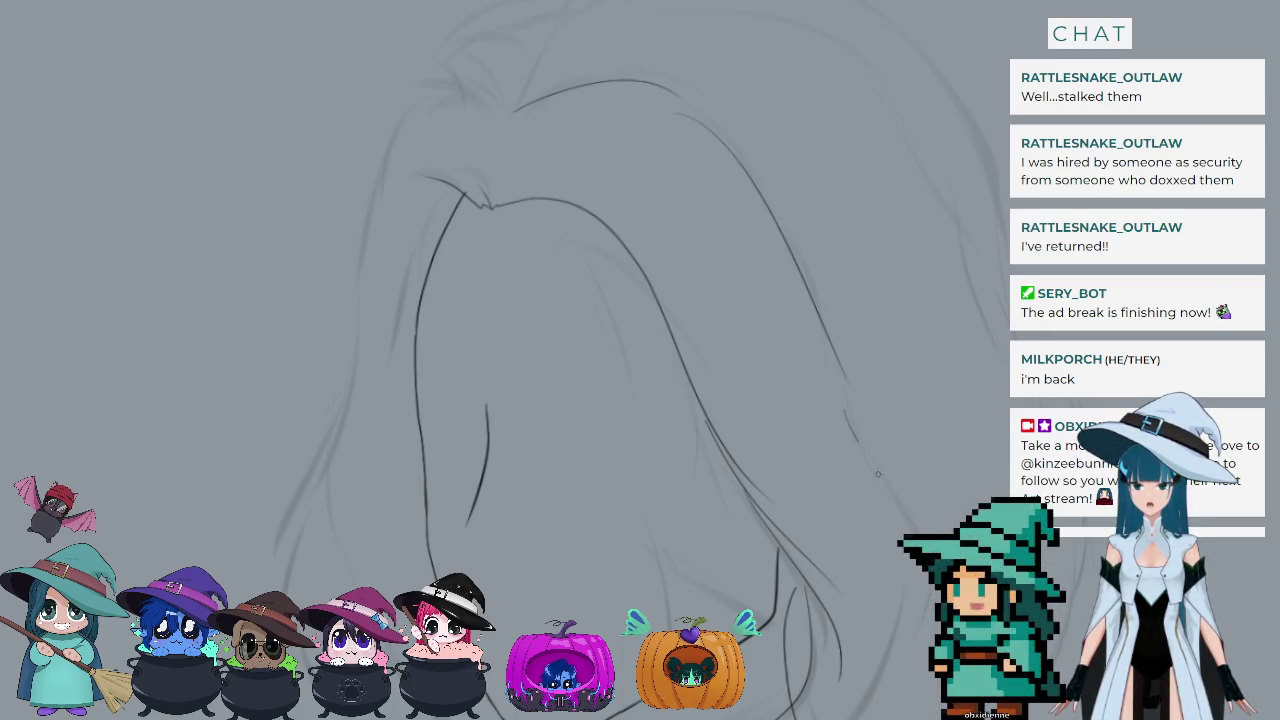
left_click_drag(848, 400, 915, 528)
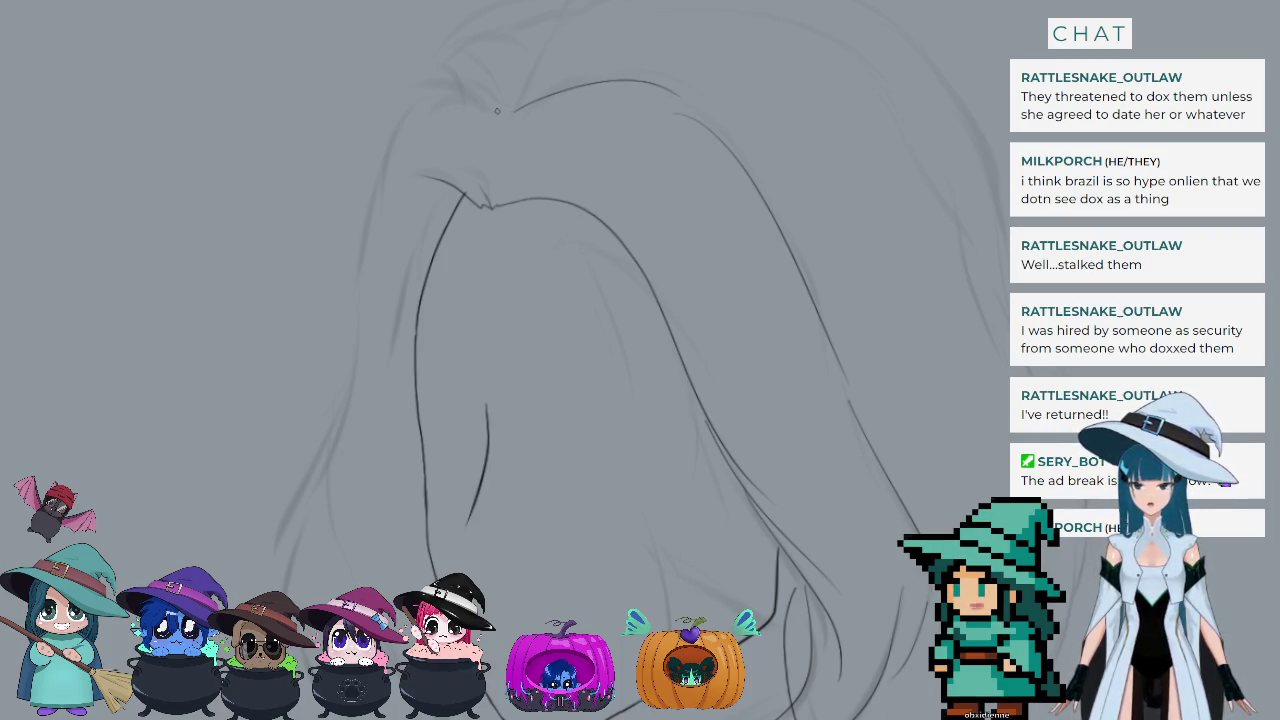
Step: Ink the top-left crown line of the hair, retrying it until it sits right
left_click_drag(505, 112, 418, 82)
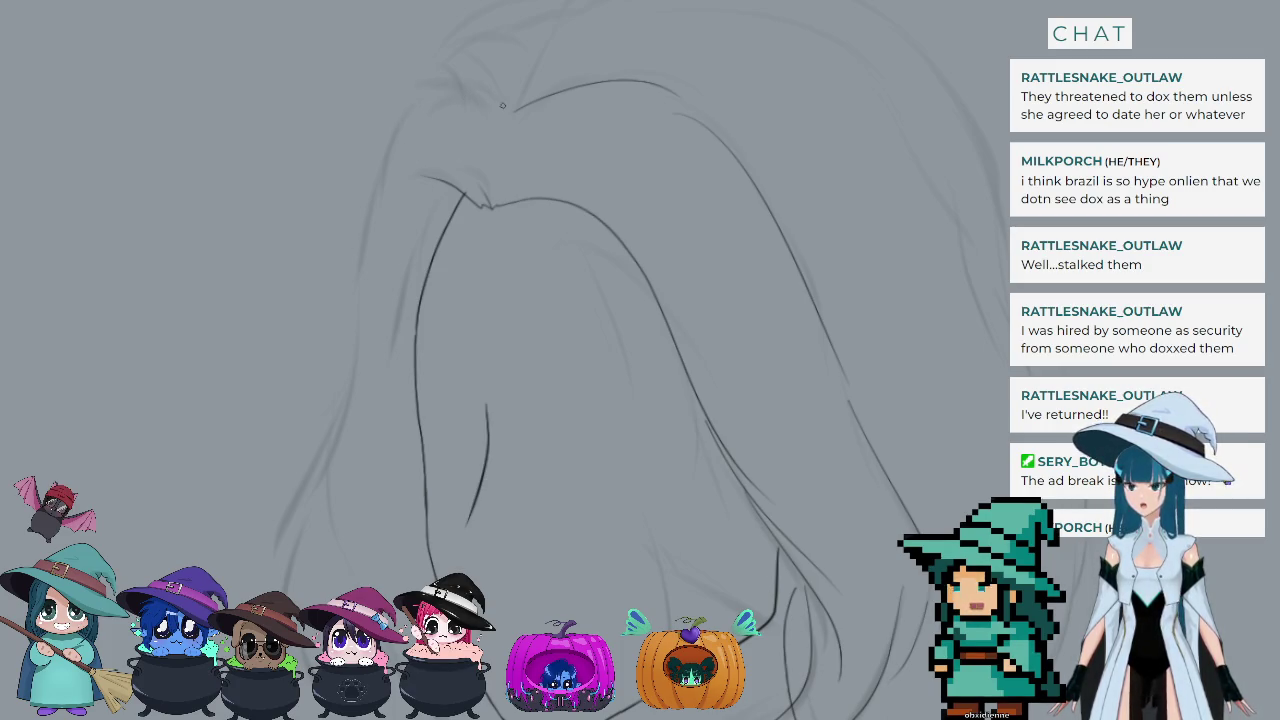
left_click_drag(502, 108, 422, 86)
key("ctrl+z")
left_click_drag(505, 114, 426, 80)
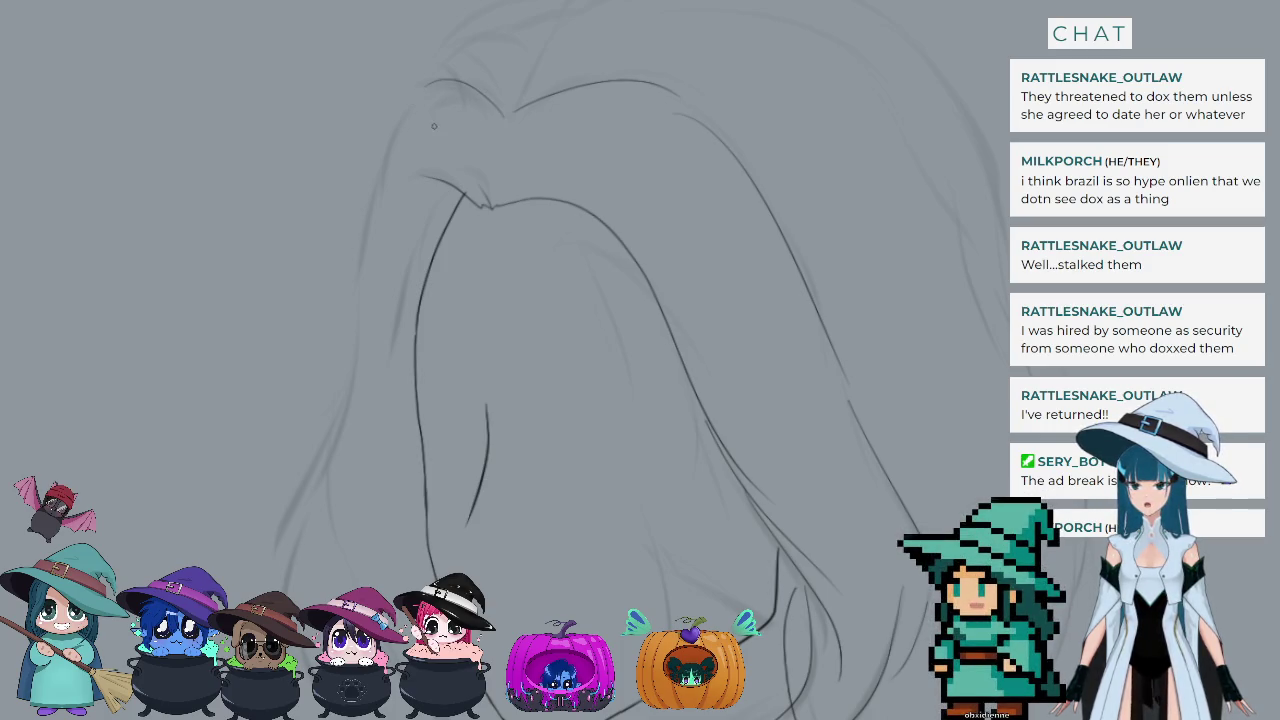
left_click_drag(506, 114, 424, 82)
key("ctrl+z")
left_click_drag(512, 118, 416, 86)
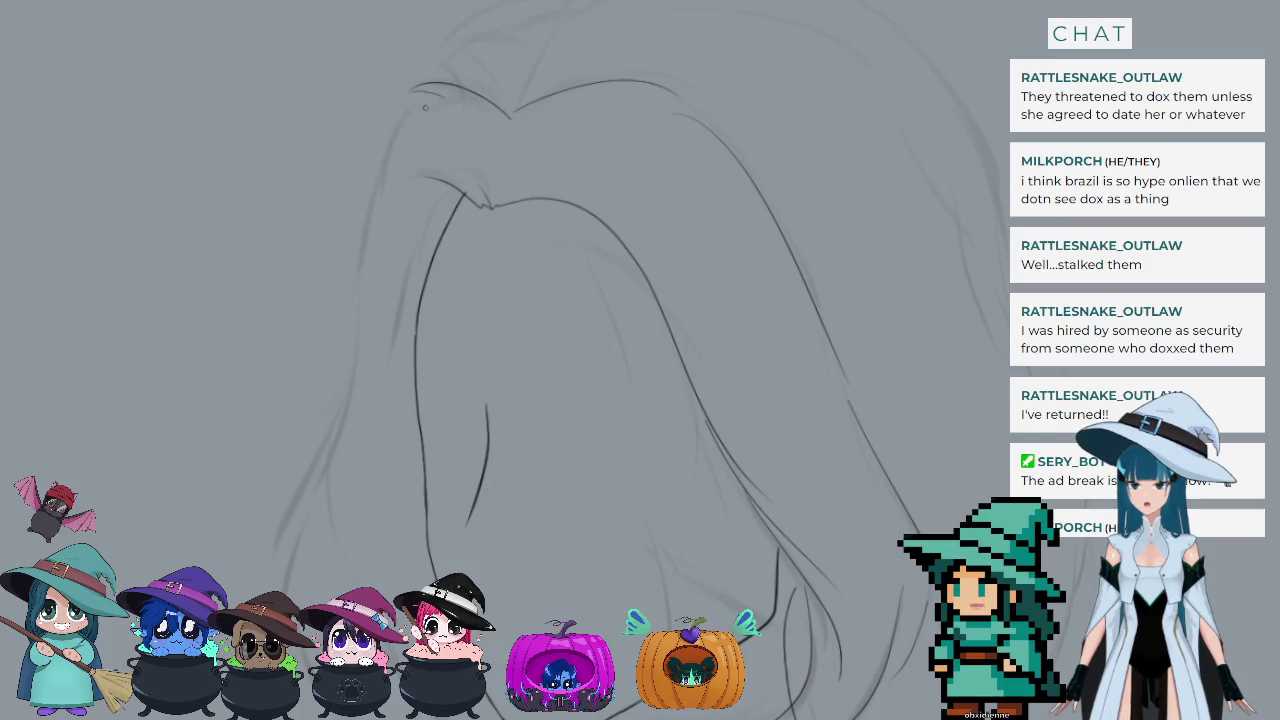
Step: Trace the left outer hair edge down from the crown, undoing and redrawing several attempts
mouse_move(455, 101)
left_mouse_down()
mouse_move(361, 227)
mouse_move(340, 358)
left_mouse_up()
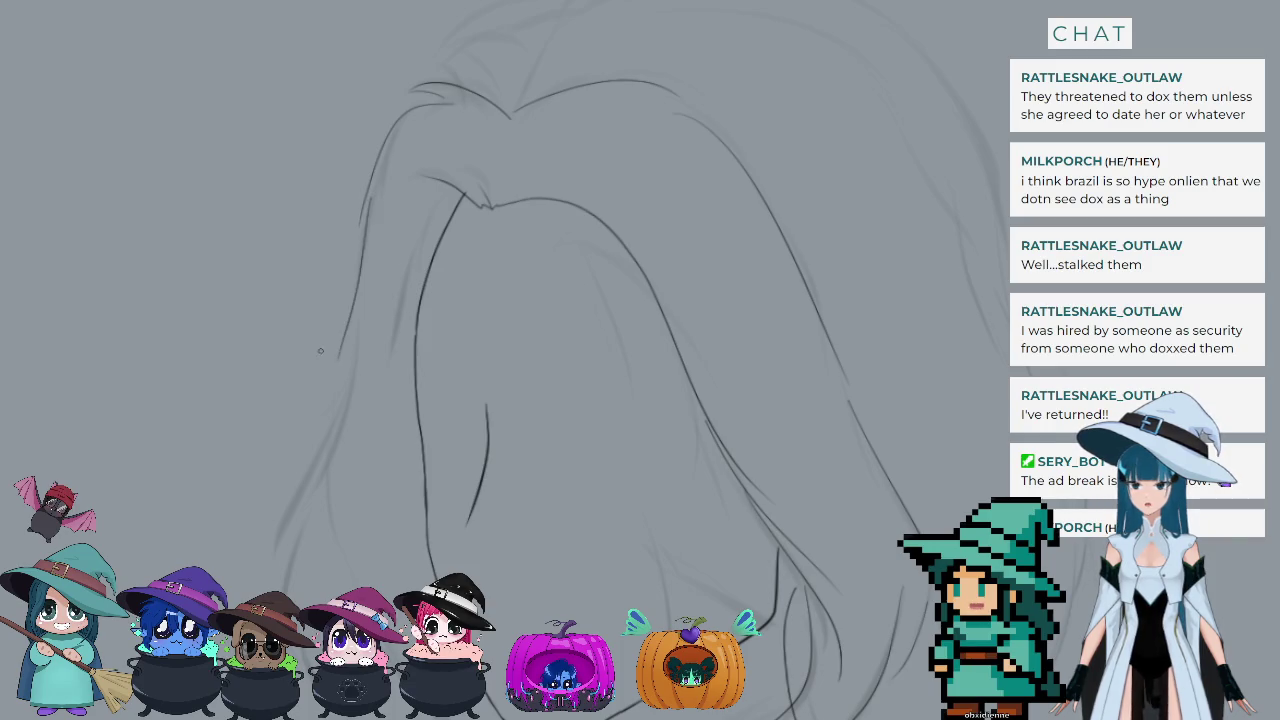
key("ctrl+z")
left_click_drag(376, 190, 342, 366)
key("ctrl+z")
left_click_drag(386, 186, 340, 330)
key("ctrl+z")
mouse_move(381, 190)
left_mouse_down()
mouse_move(333, 306)
mouse_move(314, 446)
left_mouse_up()
key("ctrl+z")
left_click_drag(358, 288, 311, 455)
key("ctrl+z")
mouse_move(358, 292)
left_mouse_down()
mouse_move(320, 445)
mouse_move(254, 592)
left_mouse_up()
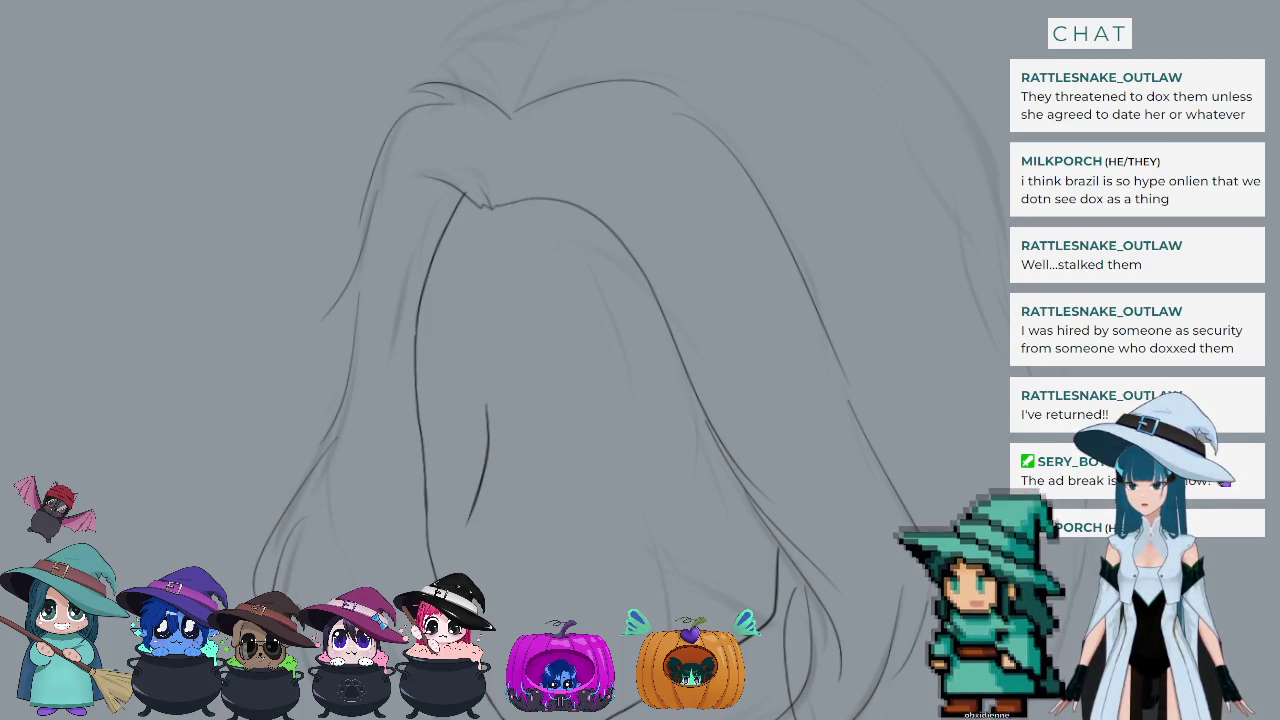
Step: Extend the left hair outline toward the shoulder, then zoom out to see the whole head
left_click_drag(296, 520, 254, 597)
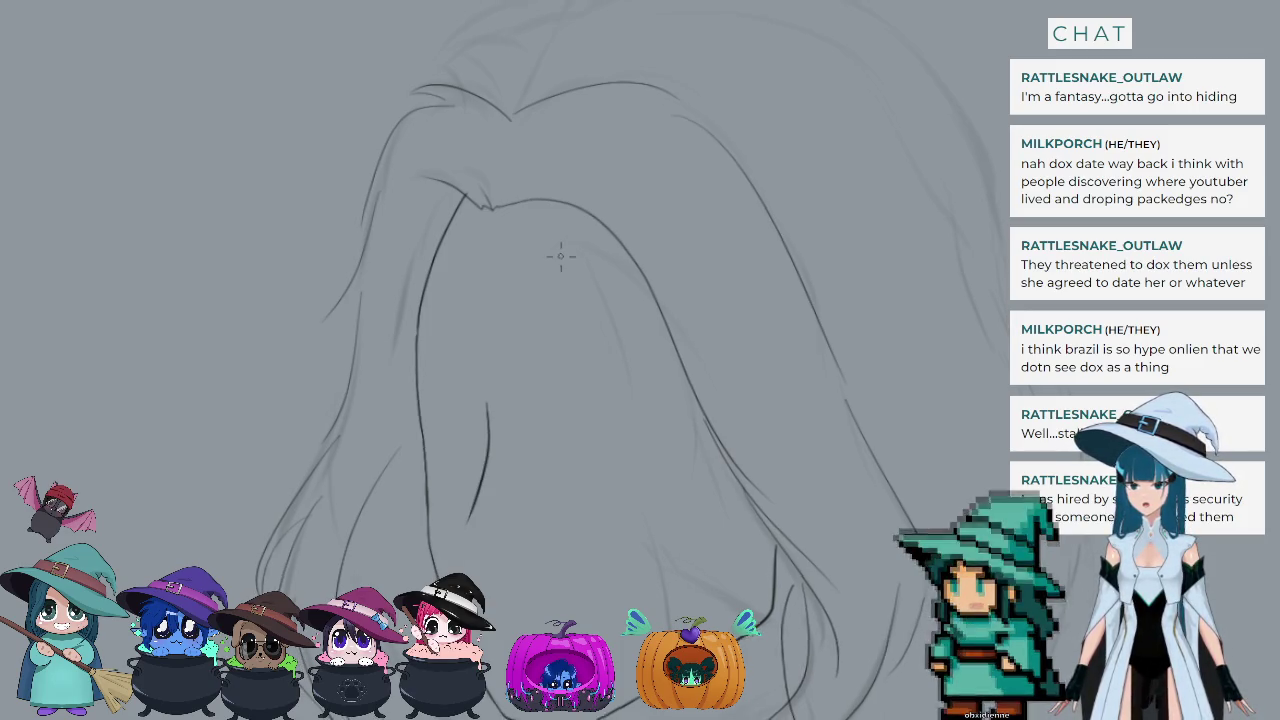
scroll(479, 207, "down", 2)
scroll(479, 207, "down", 2)
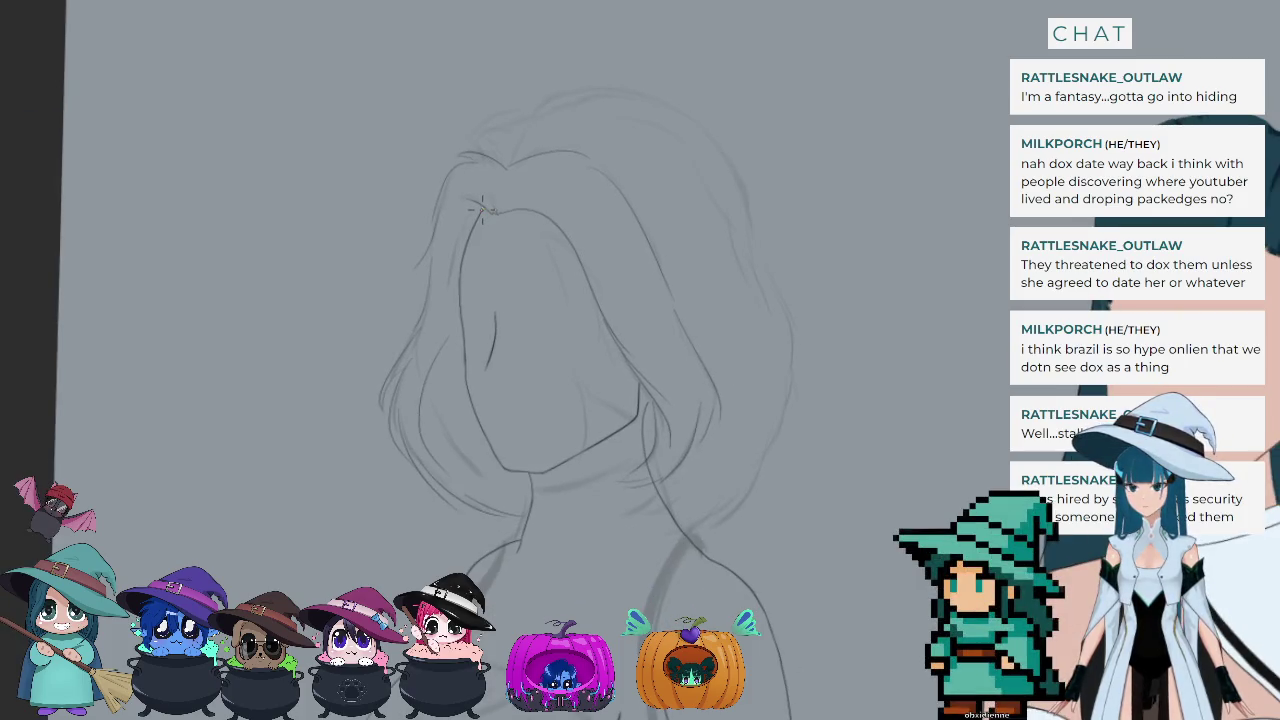
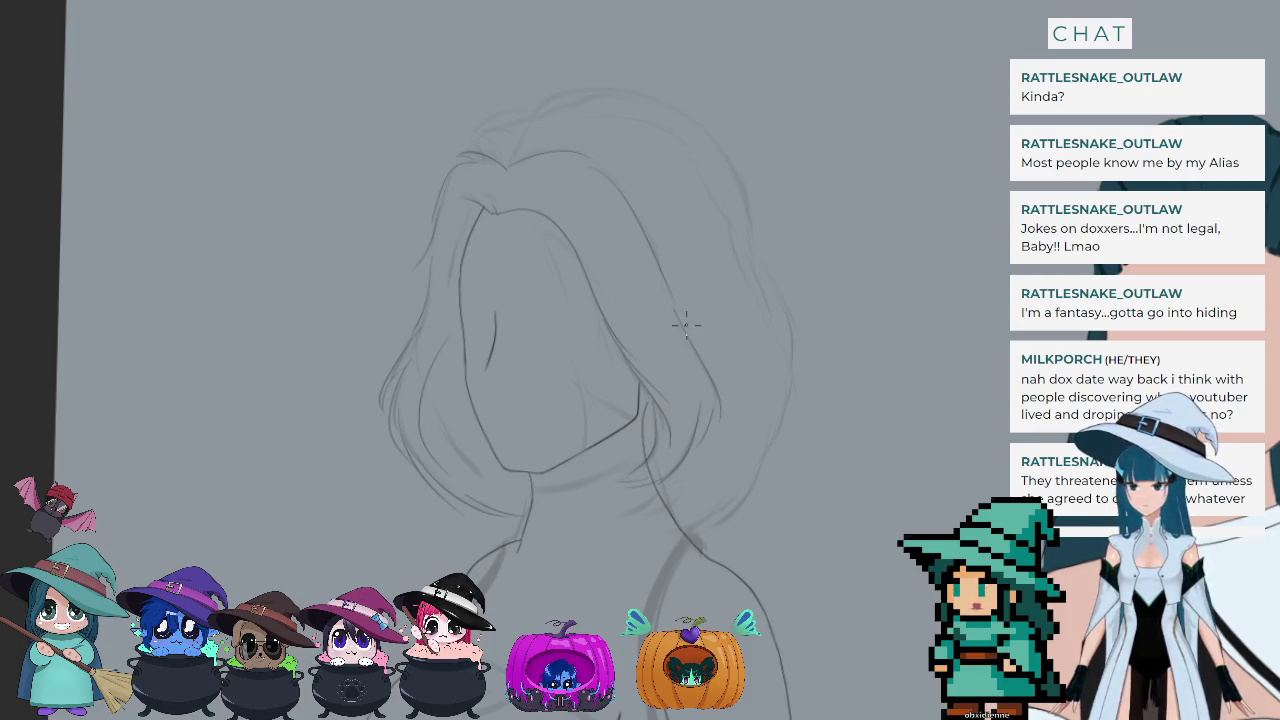
Step: Try and undo several strokes along the top and top-right of the hair
scroll(687, 324, "down", 2)
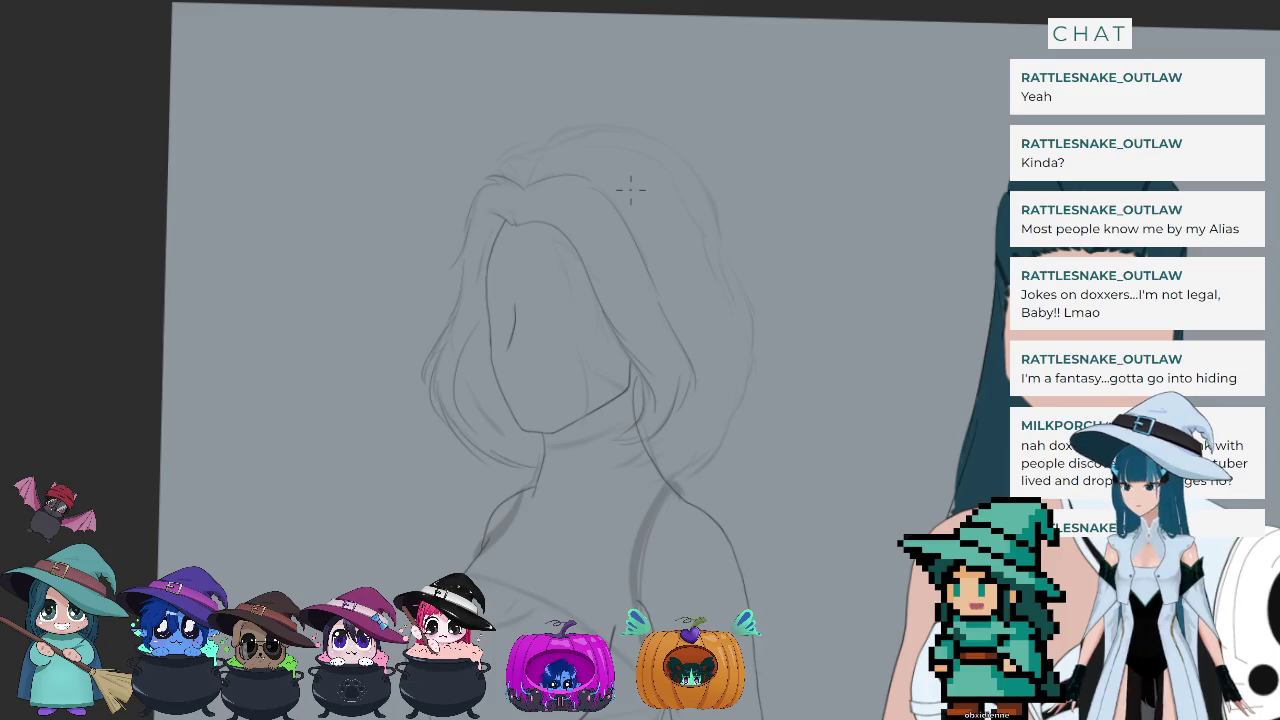
scroll(630, 189, "up", 2)
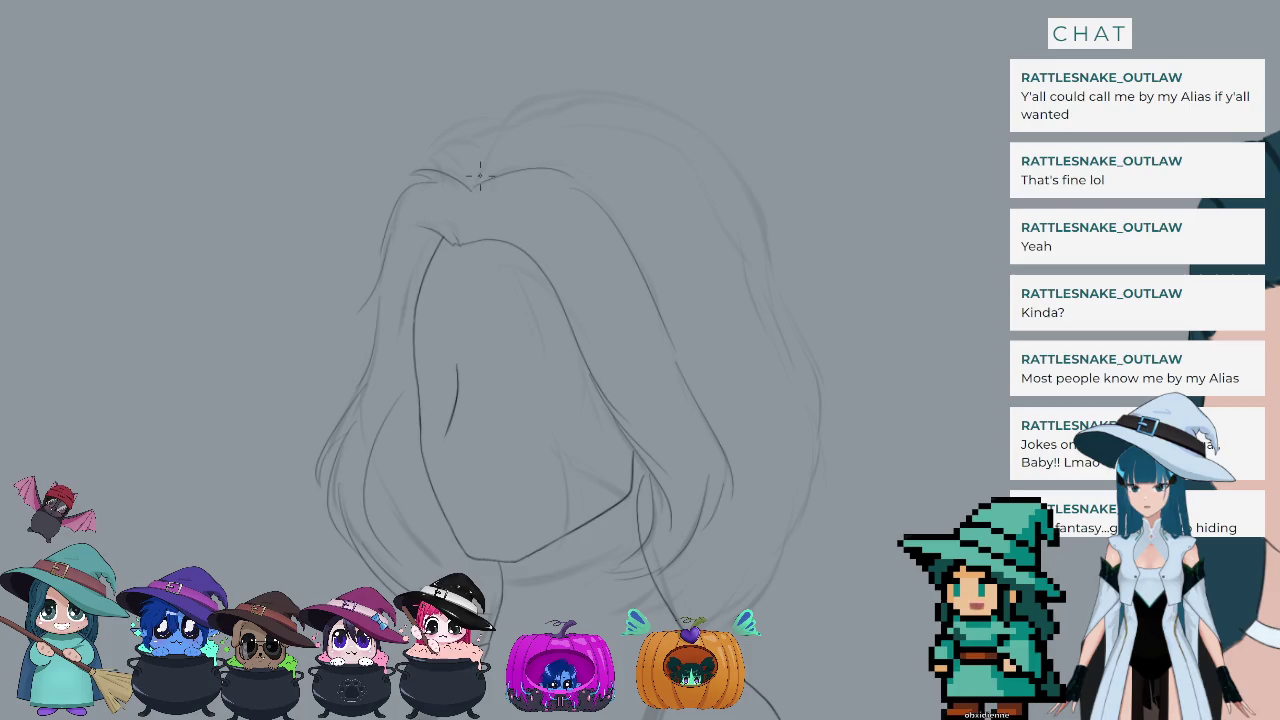
scroll(479, 176, "down", 2)
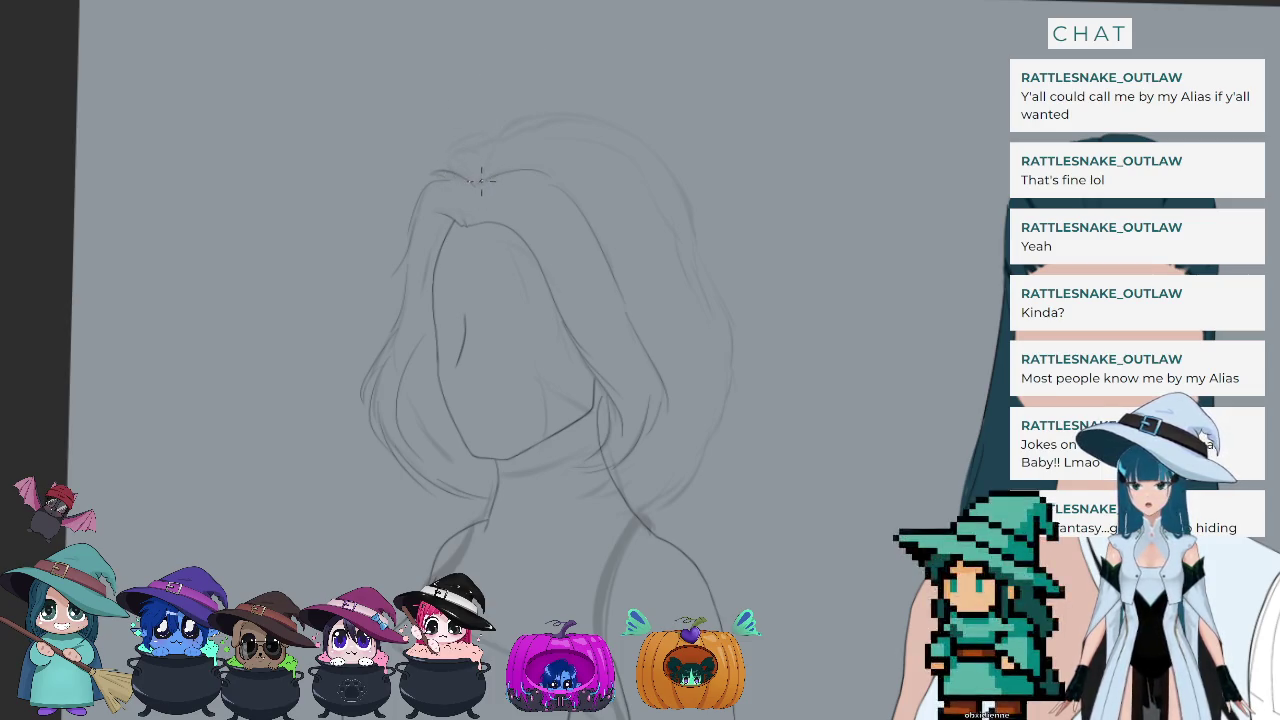
left_click_drag(480, 172, 586, 93)
key("ctrl+z")
mouse_move(487, 160)
left_mouse_down()
mouse_move(563, 117)
mouse_move(745, 225)
left_mouse_up()
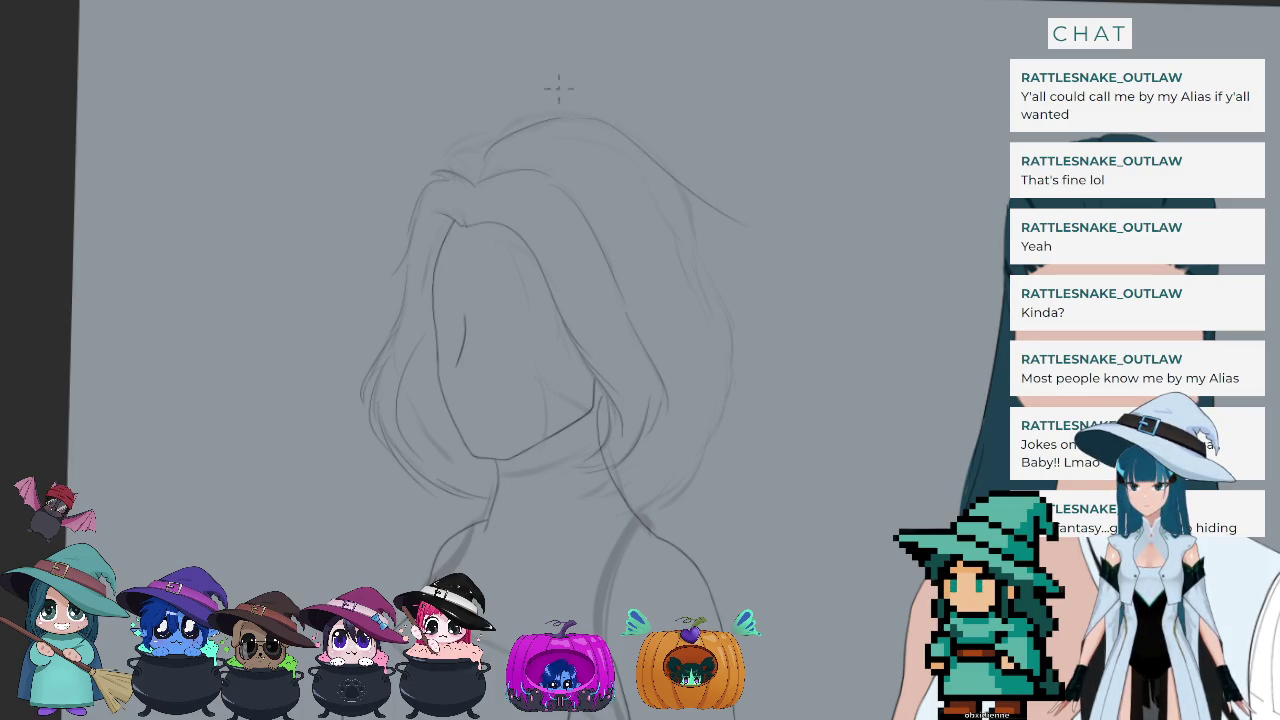
key("ctrl+z")
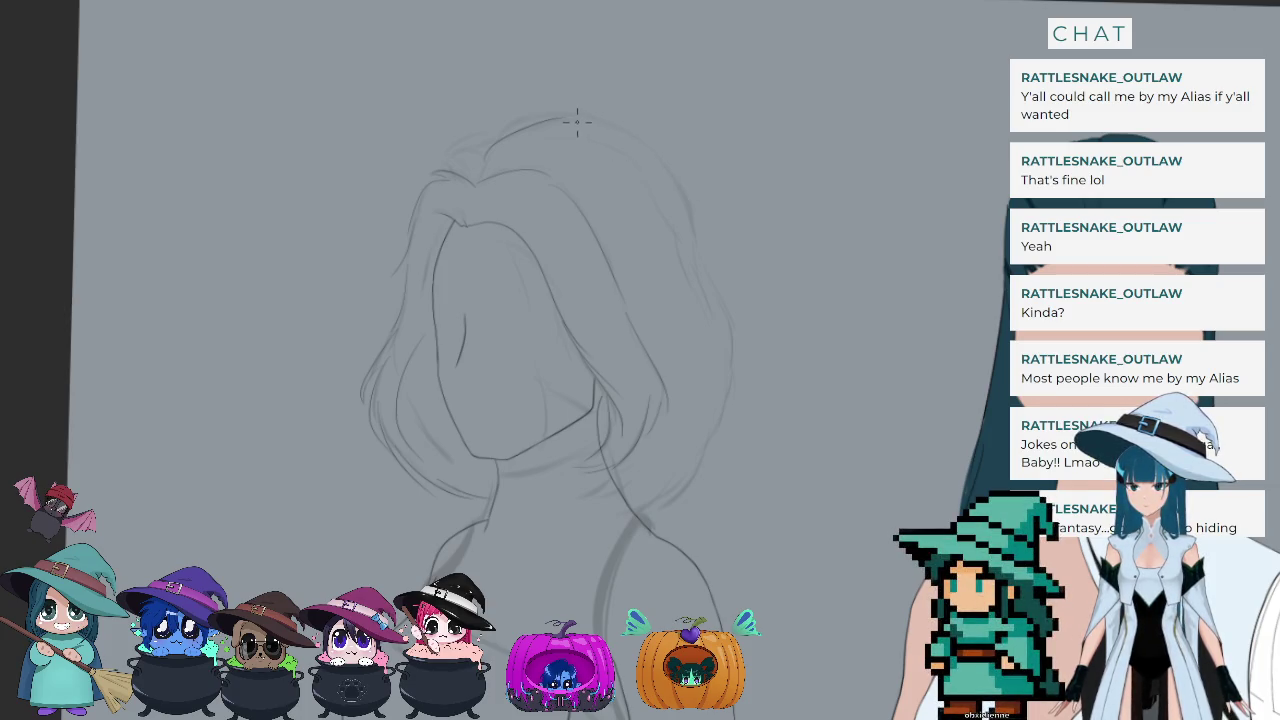
left_click_drag(580, 122, 738, 268)
key("ctrl+z")
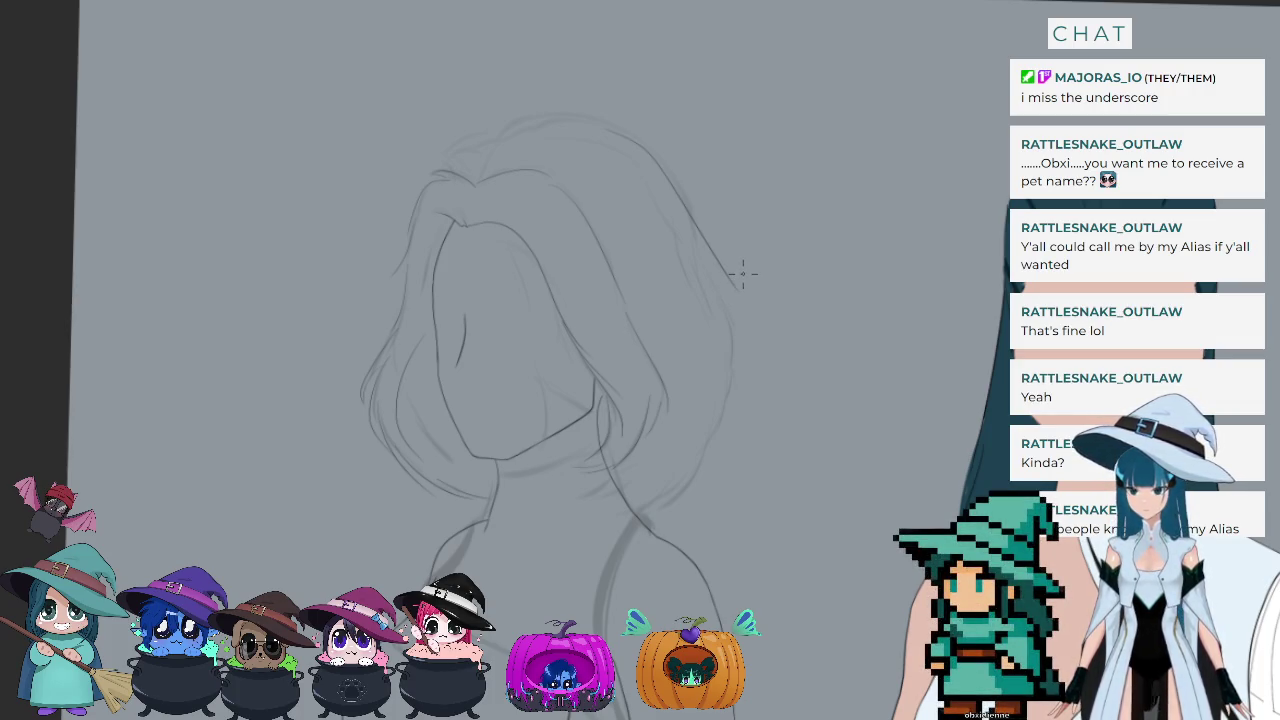
left_click_drag(737, 268, 721, 222)
scroll(721, 222, "up", 1)
scroll(721, 222, "up", 2)
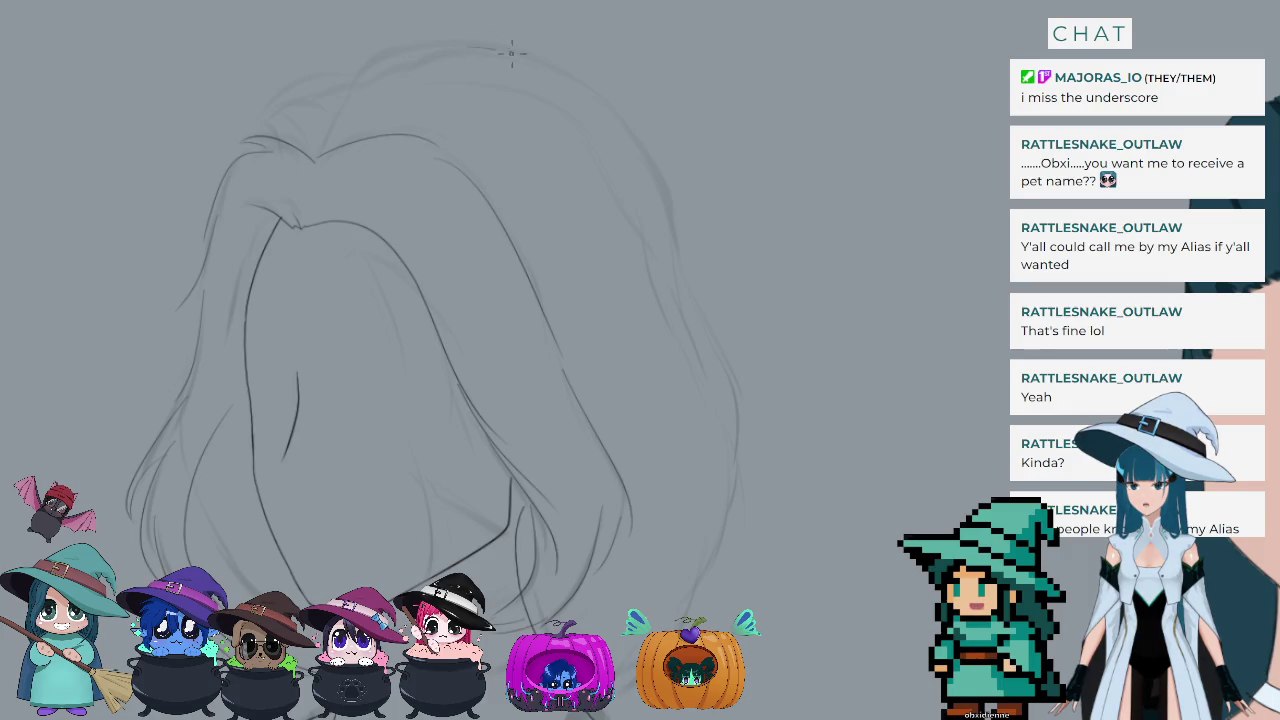
Step: Draw the hair outline from the crown down the right side, retrying the lower right edge
left_click_drag(586, 90, 732, 309)
left_click_drag(664, 242, 766, 480)
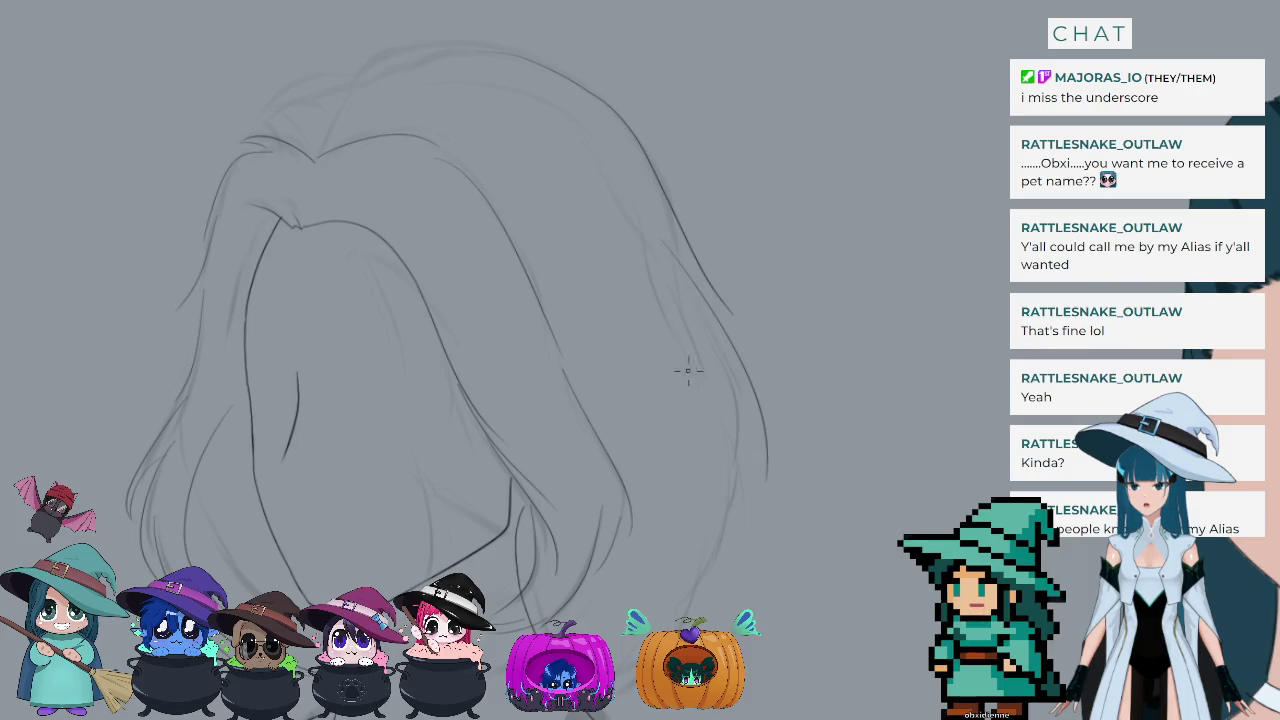
key("ctrl+z")
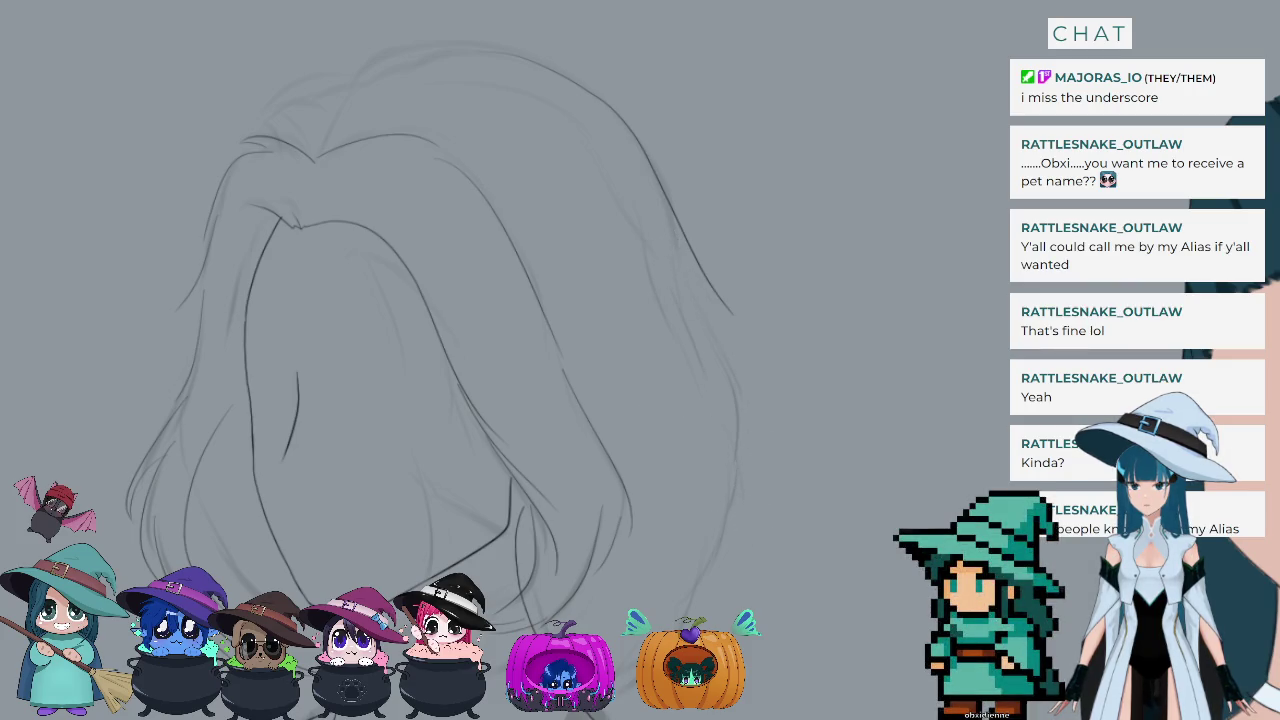
mouse_move(682, 250)
left_mouse_down()
mouse_move(748, 442)
mouse_move(705, 628)
left_mouse_up()
key("ctrl+z")
left_click_drag(736, 404, 690, 596)
key("ctrl+z")
left_click_drag(730, 388, 694, 578)
key("ctrl+z")
left_click_drag(742, 376, 710, 572)
key("ctrl+z")
mouse_move(737, 395)
left_mouse_down()
mouse_move(714, 550)
mouse_move(684, 628)
left_mouse_up()
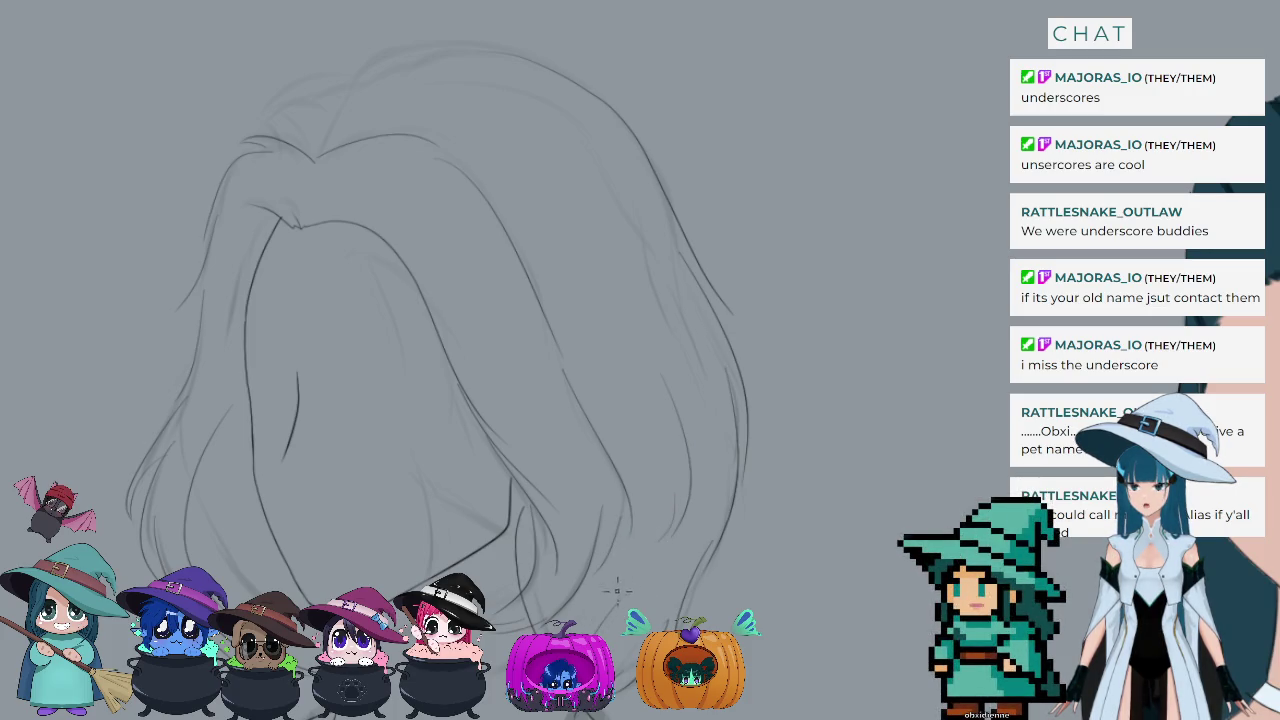
Step: Draw a long curve across the crown of the hair, redrawing it until it fits
left_click_drag(484, 110, 598, 244)
key("ctrl+z")
left_click_drag(500, 85, 575, 178)
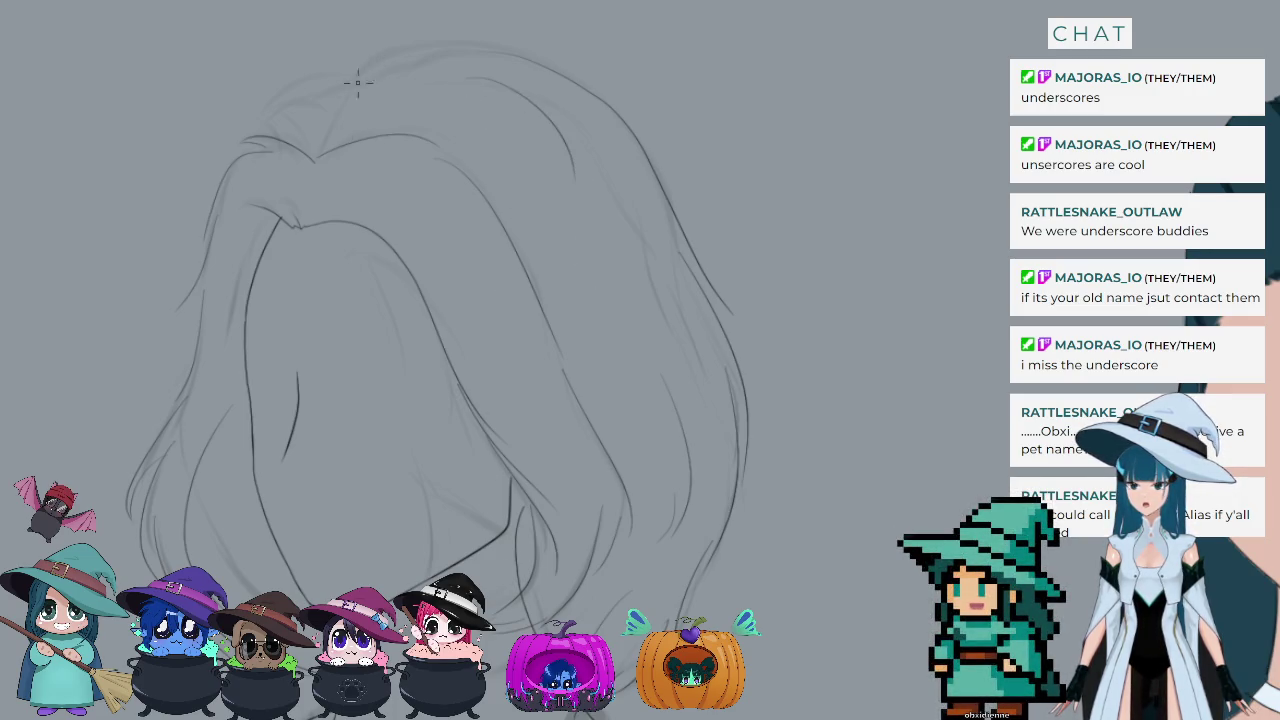
left_click_drag(334, 106, 458, 50)
key("ctrl+z")
left_click_drag(334, 108, 496, 46)
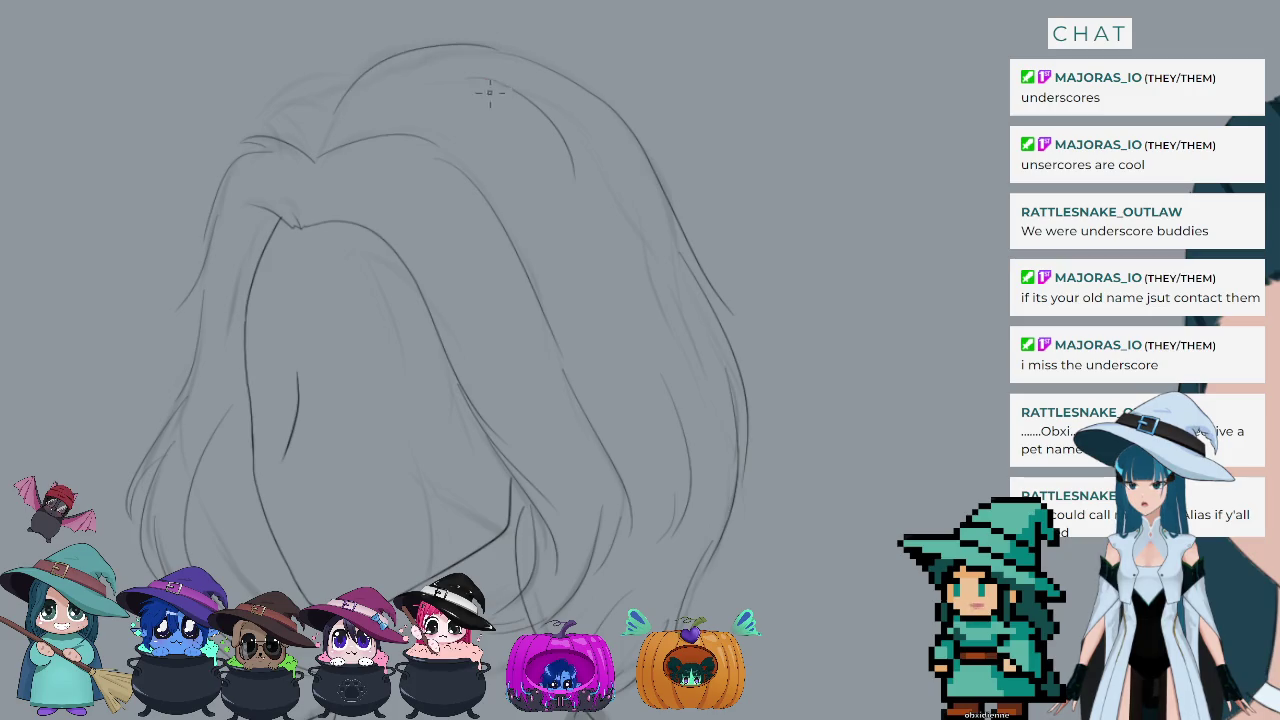
key("ctrl+z")
left_click_drag(338, 104, 488, 40)
key("ctrl+z")
left_click_drag(332, 106, 450, 42)
key("ctrl+z")
left_click_drag(334, 104, 528, 38)
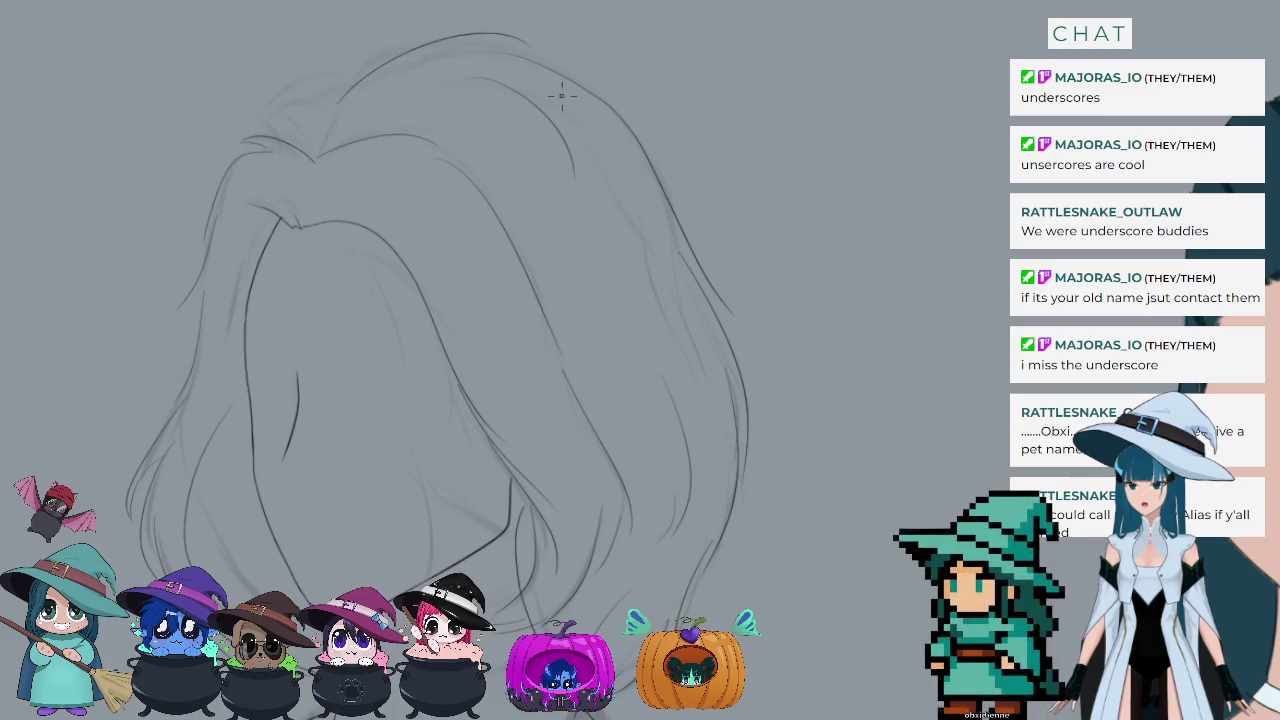
Step: Add a strand sweeping down-left from the crown at the top of the head
left_click_drag(352, 82, 276, 100)
key("ctrl+z")
key("ctrl+z")
mouse_move(348, 72)
left_mouse_down()
mouse_move(380, 60)
mouse_move(256, 110)
left_mouse_up()
key("ctrl+z")
left_click_drag(386, 54, 250, 116)
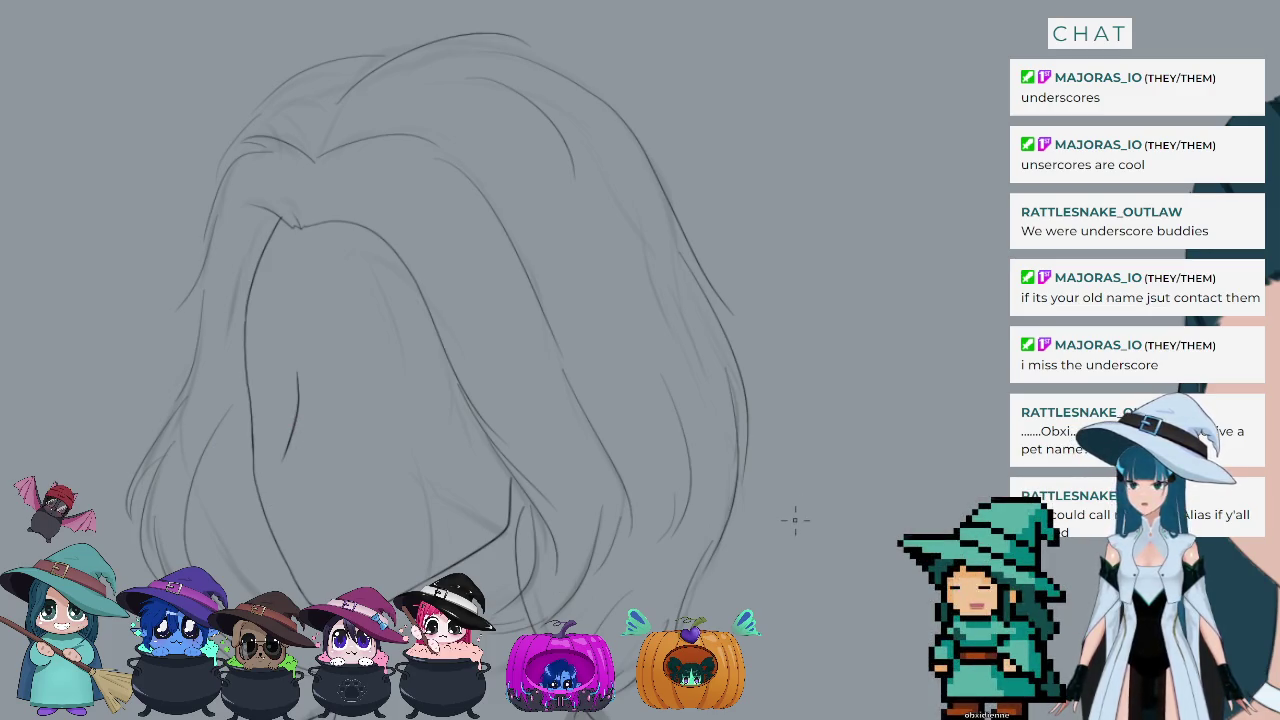
scroll(580, 332, "down", 2)
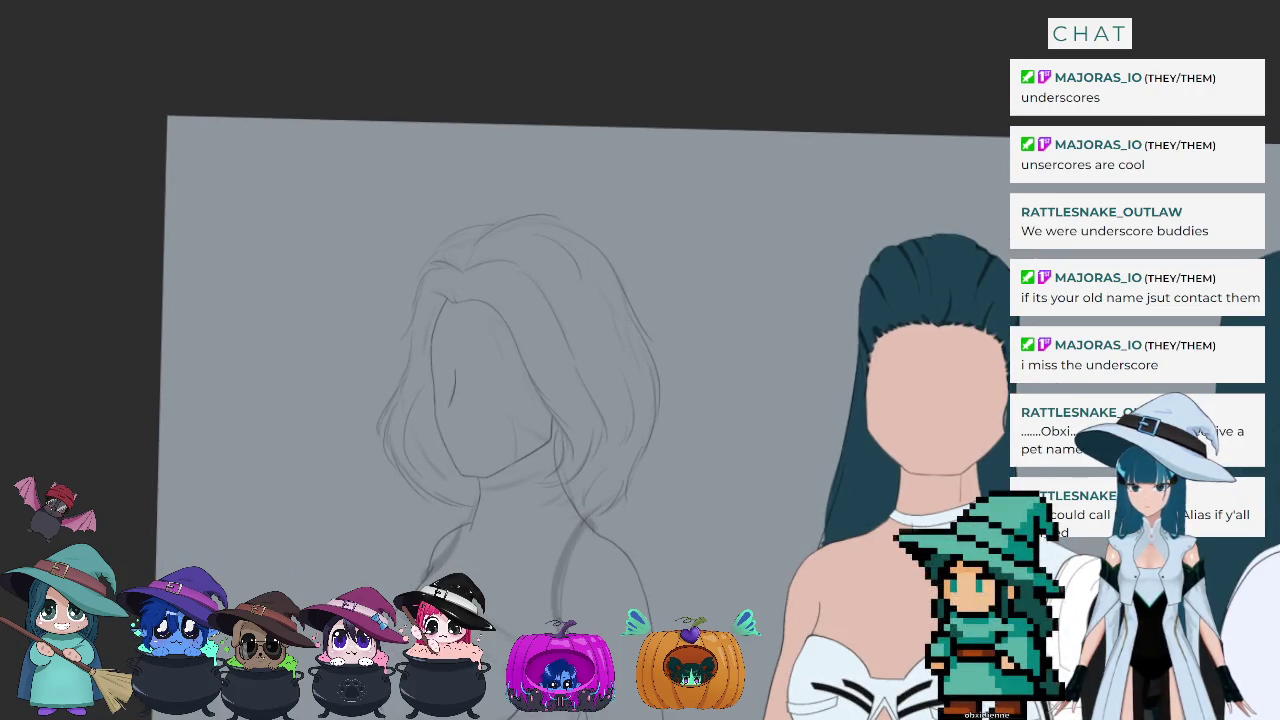
Step: Toggle the latest neck strokes with undo and redo, leaving them removed, and zoom back in
key("ctrl+z")
key("ctrl+shift+z")
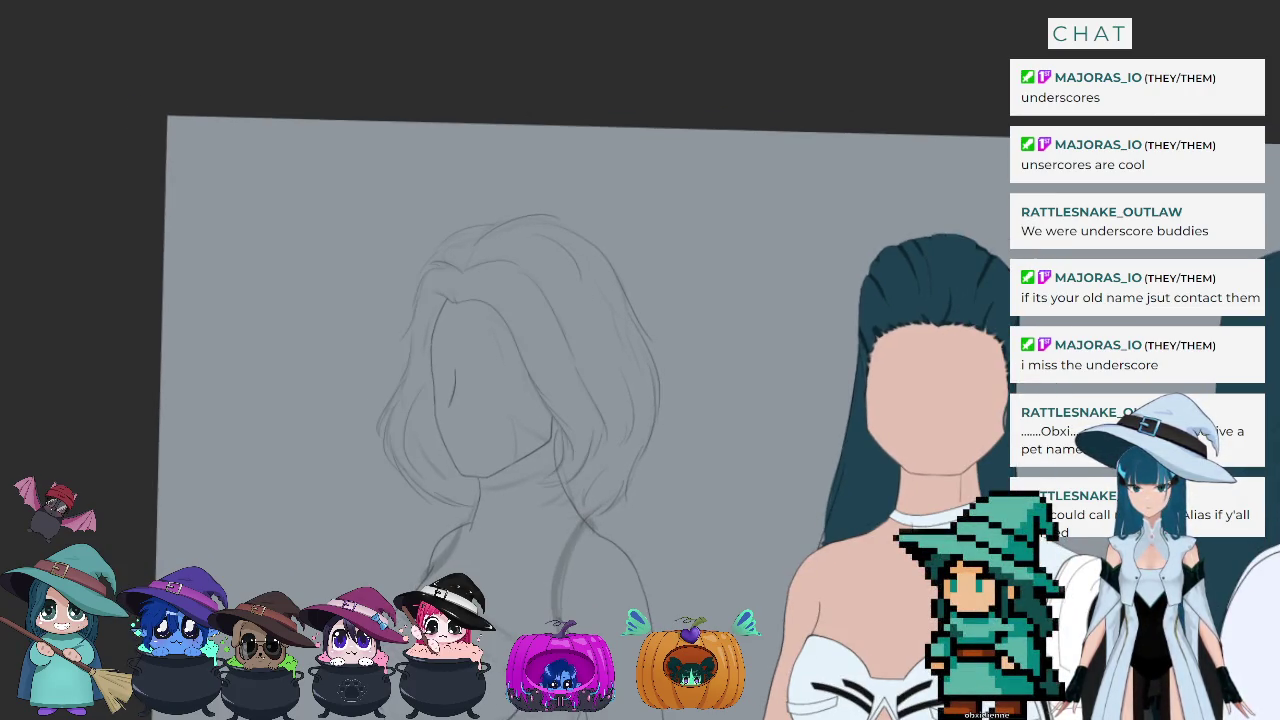
key("ctrl+z")
key("ctrl+shift+z")
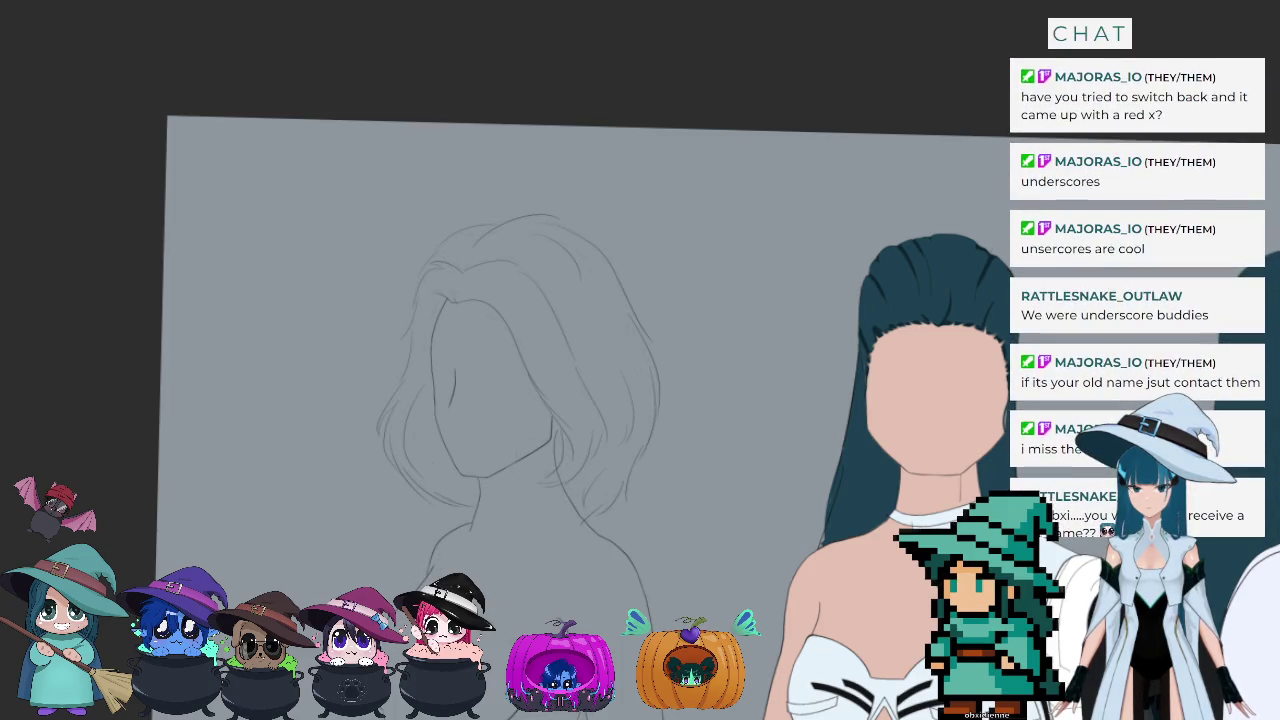
key("ctrl+shift+z")
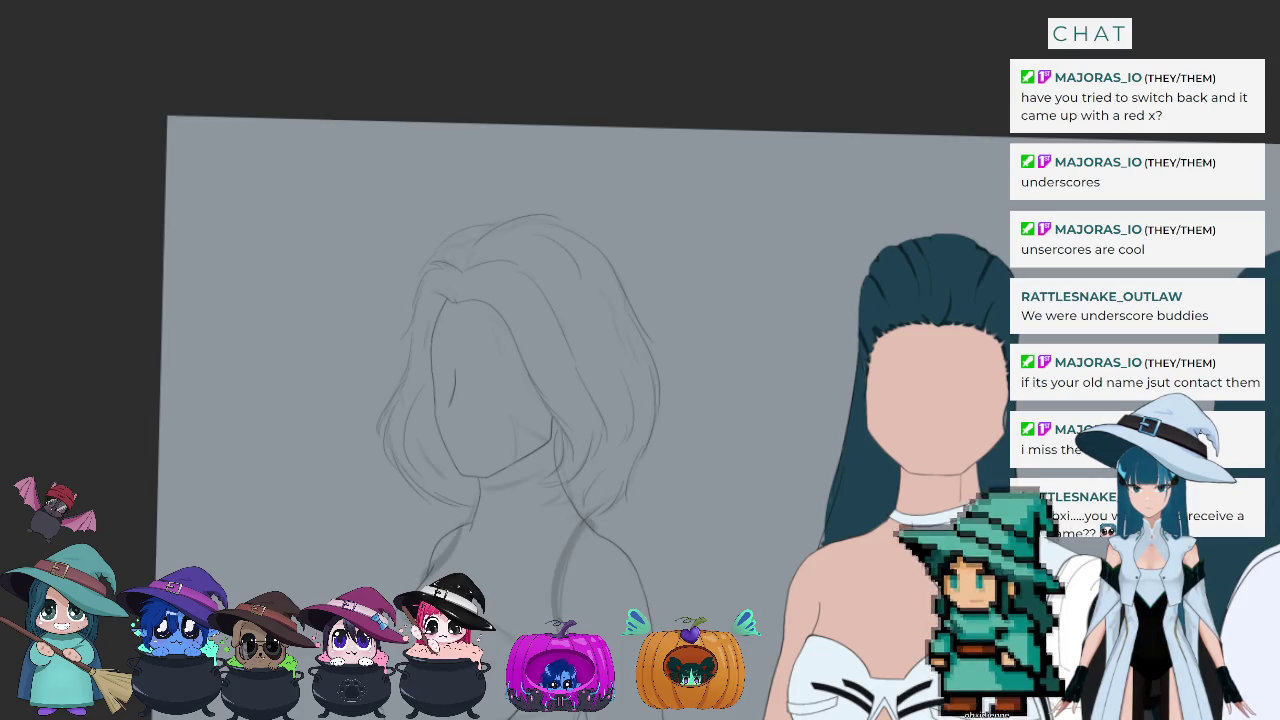
key("ctrl+z")
key("ctrl+shift+z")
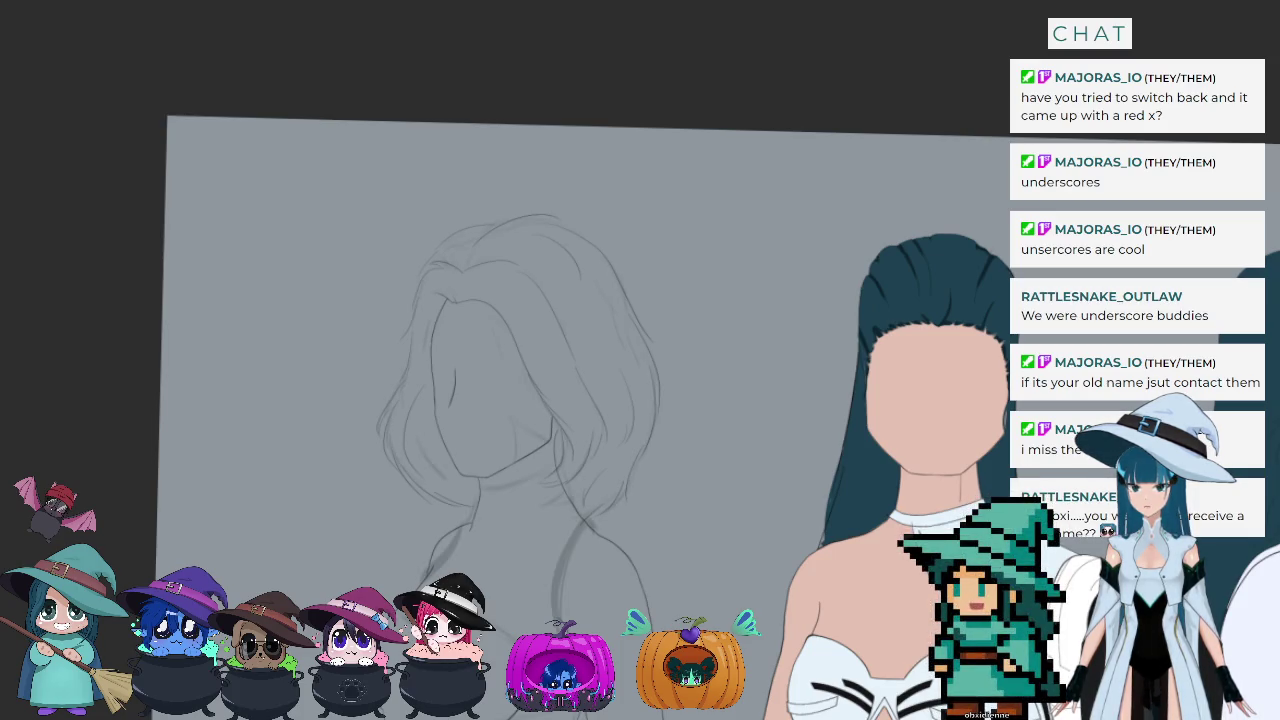
key("ctrl+z")
scroll(502, 222, "down", 2)
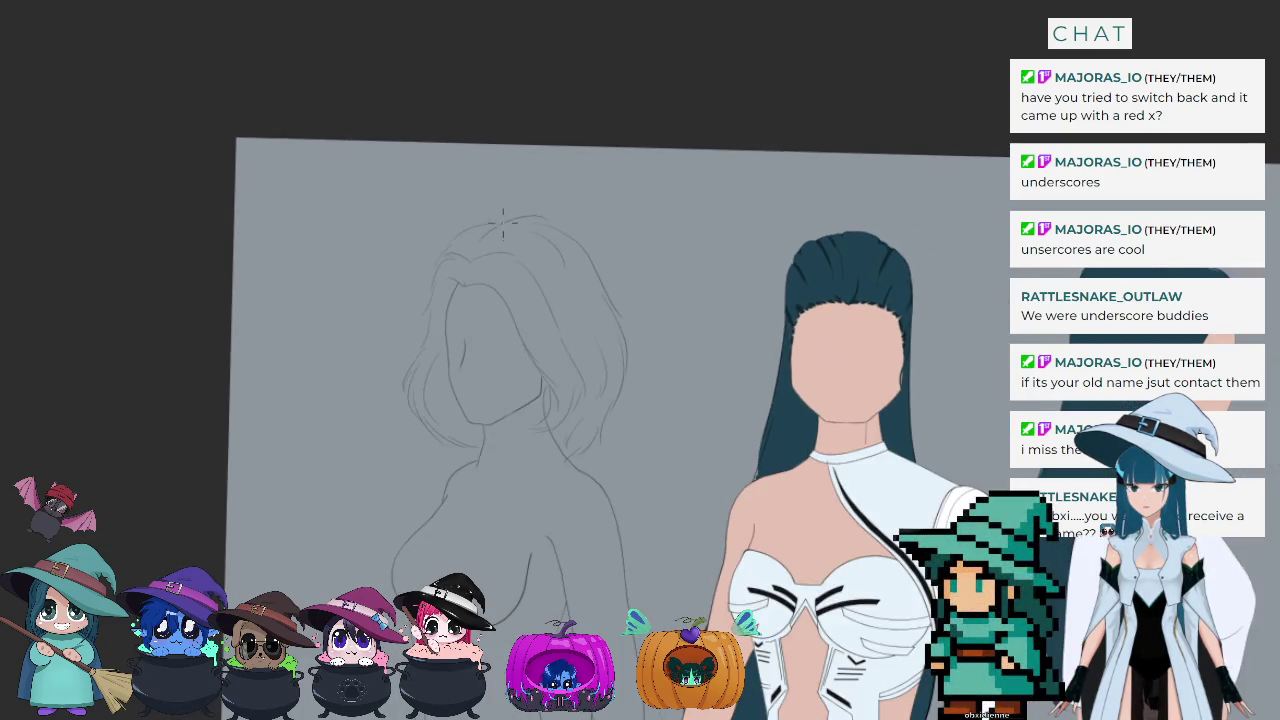
scroll(491, 209, "up", 2)
scroll(492, 265, "up", 1)
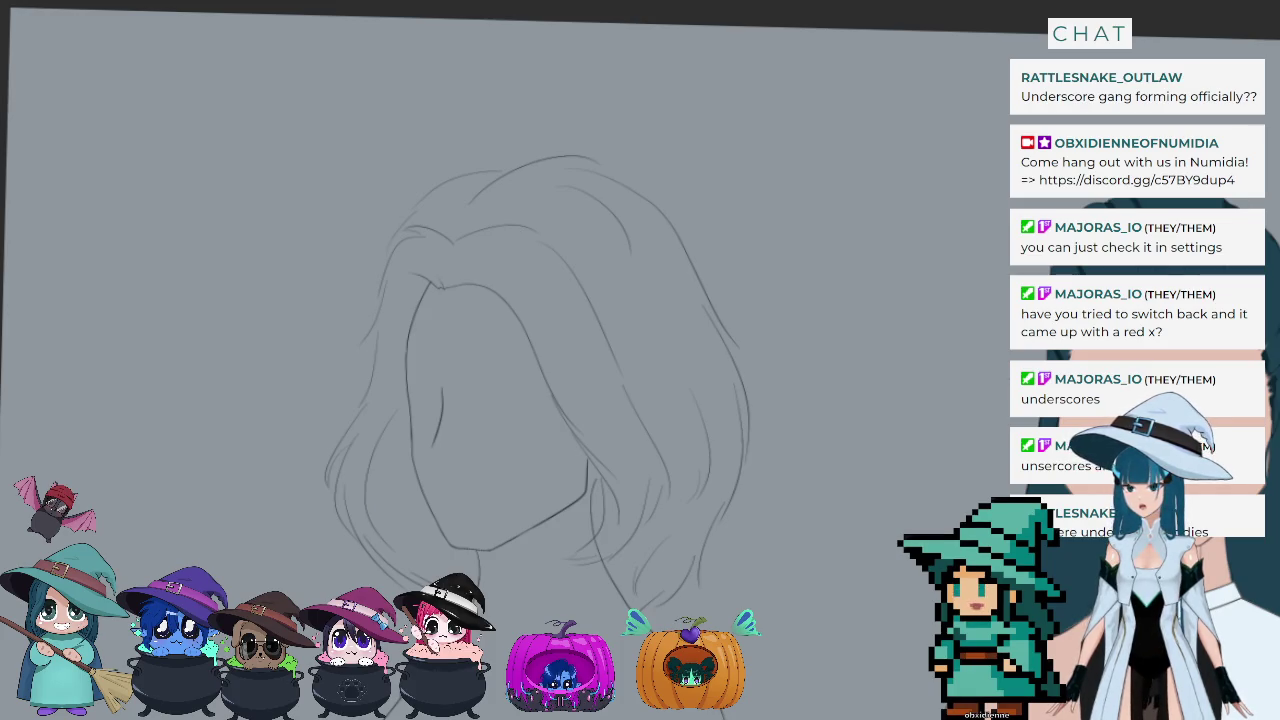
scroll(787, 277, "down", 3)
scroll(700, 314, "down", 3)
scroll(660, 330, "down", 3)
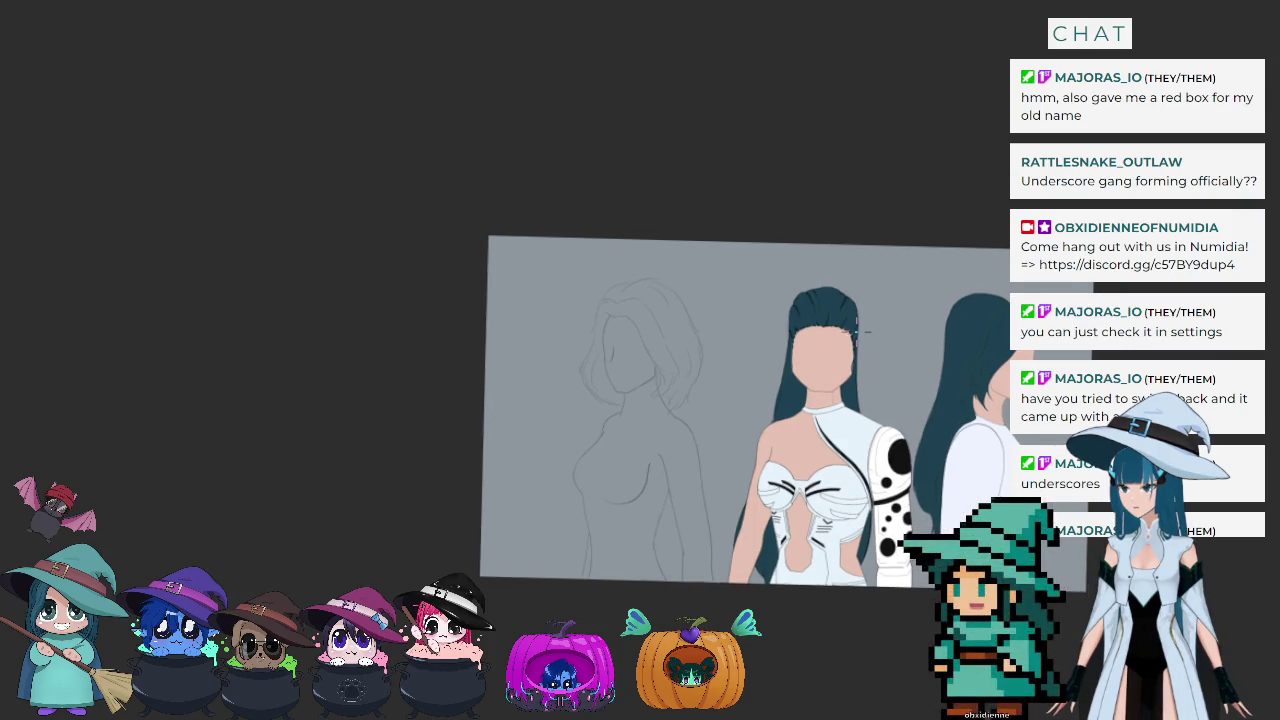
scroll(862, 331, "up", 2)
scroll(563, 326, "up", 2)
scroll(560, 330, "up", 2)
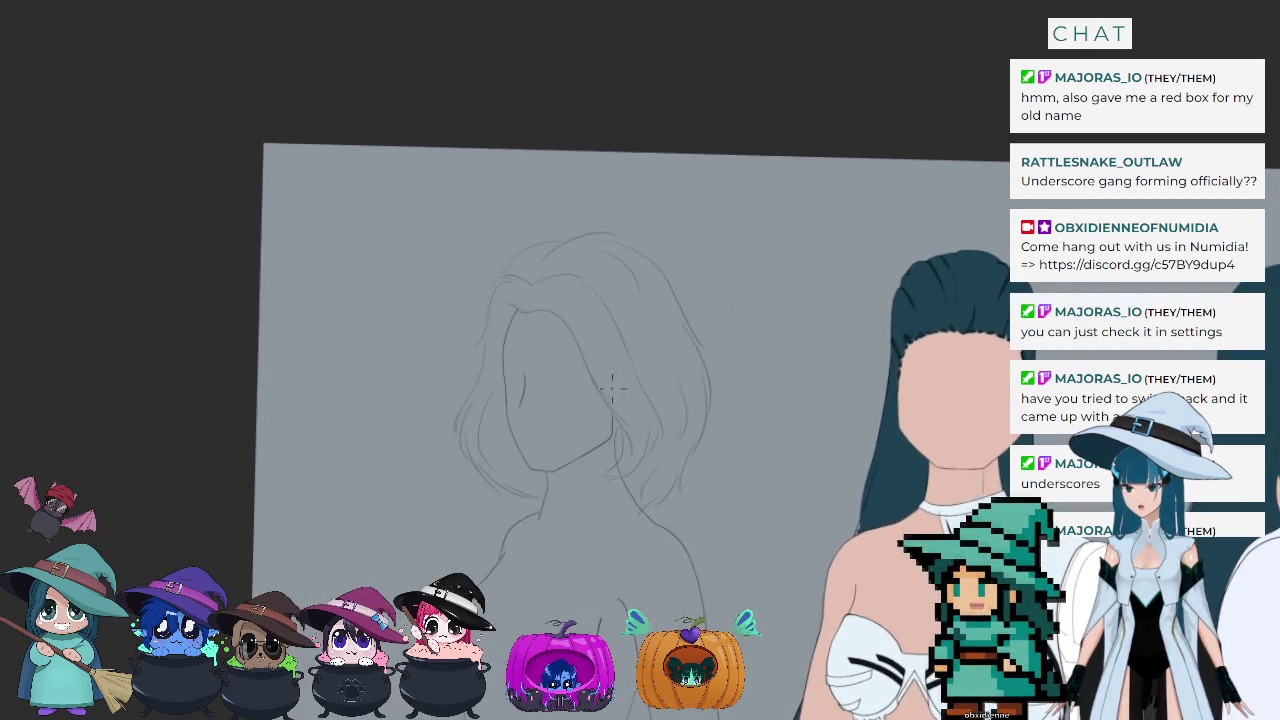
scroll(614, 380, "up", 3)
scroll(575, 187, "down", 2)
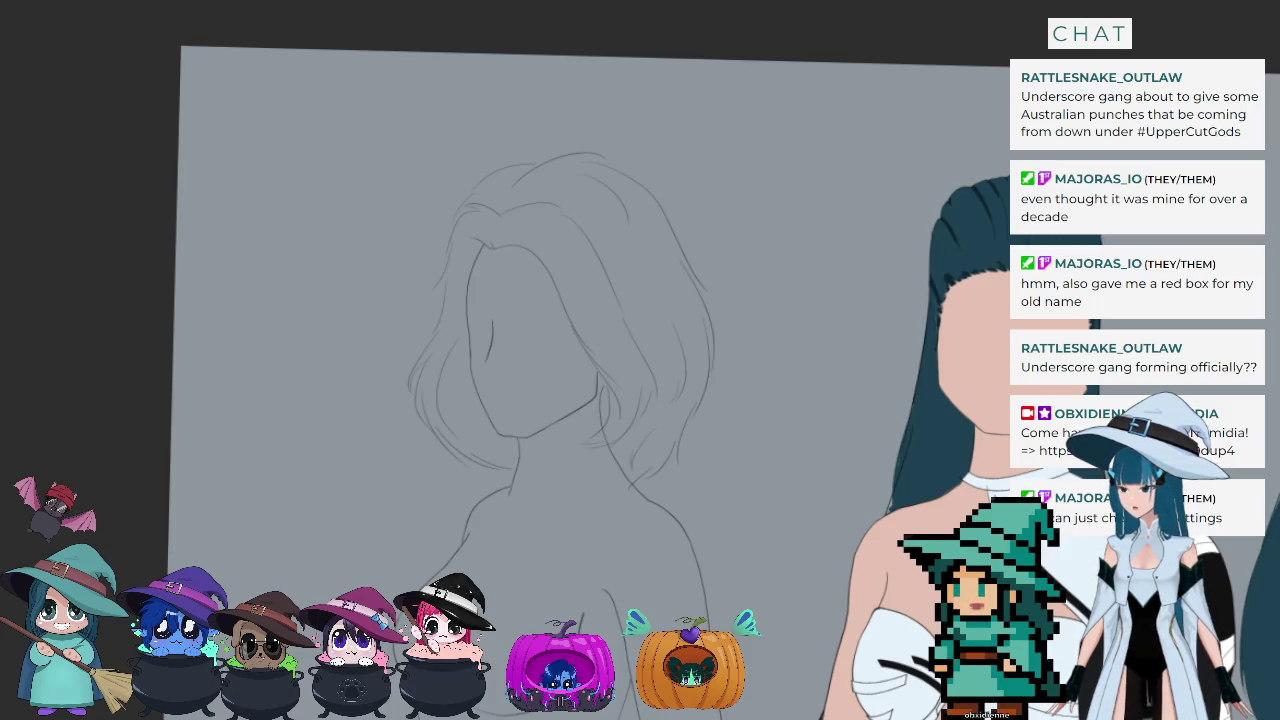
scroll(423, 266, "down", 5)
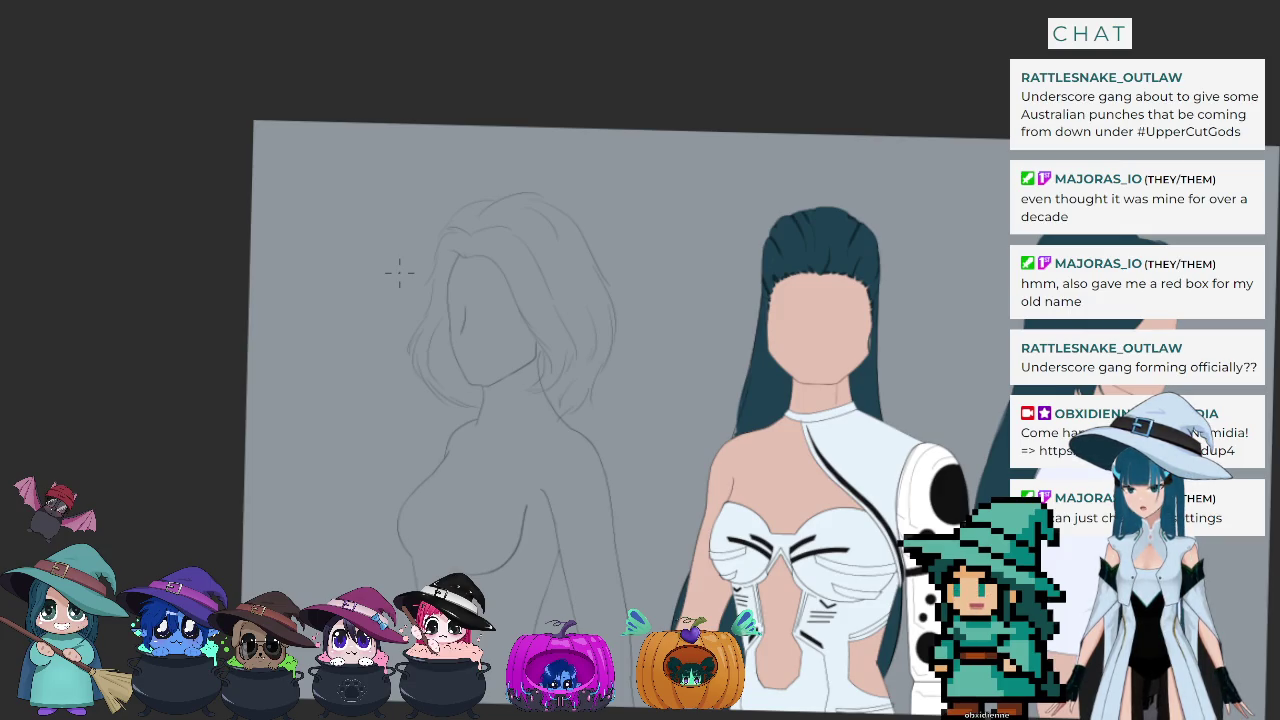
scroll(399, 271, "down", 1)
scroll(470, 325, "up", 1)
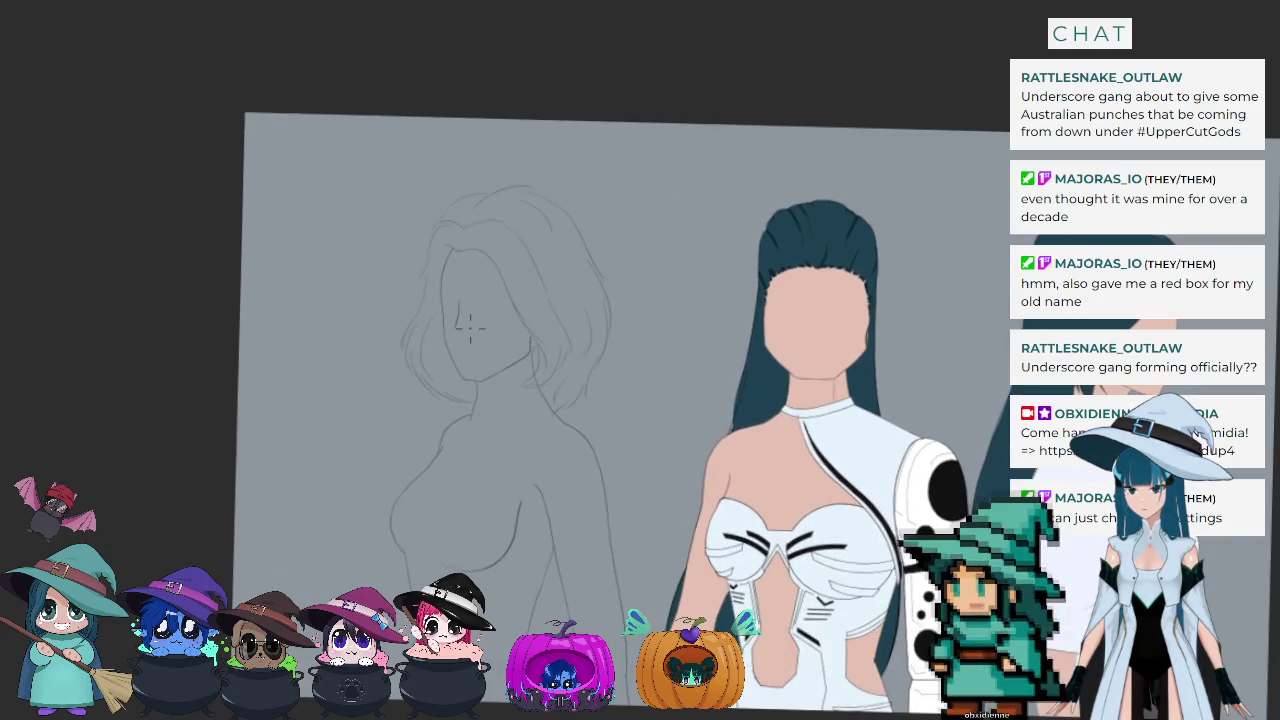
scroll(470, 325, "up", 1)
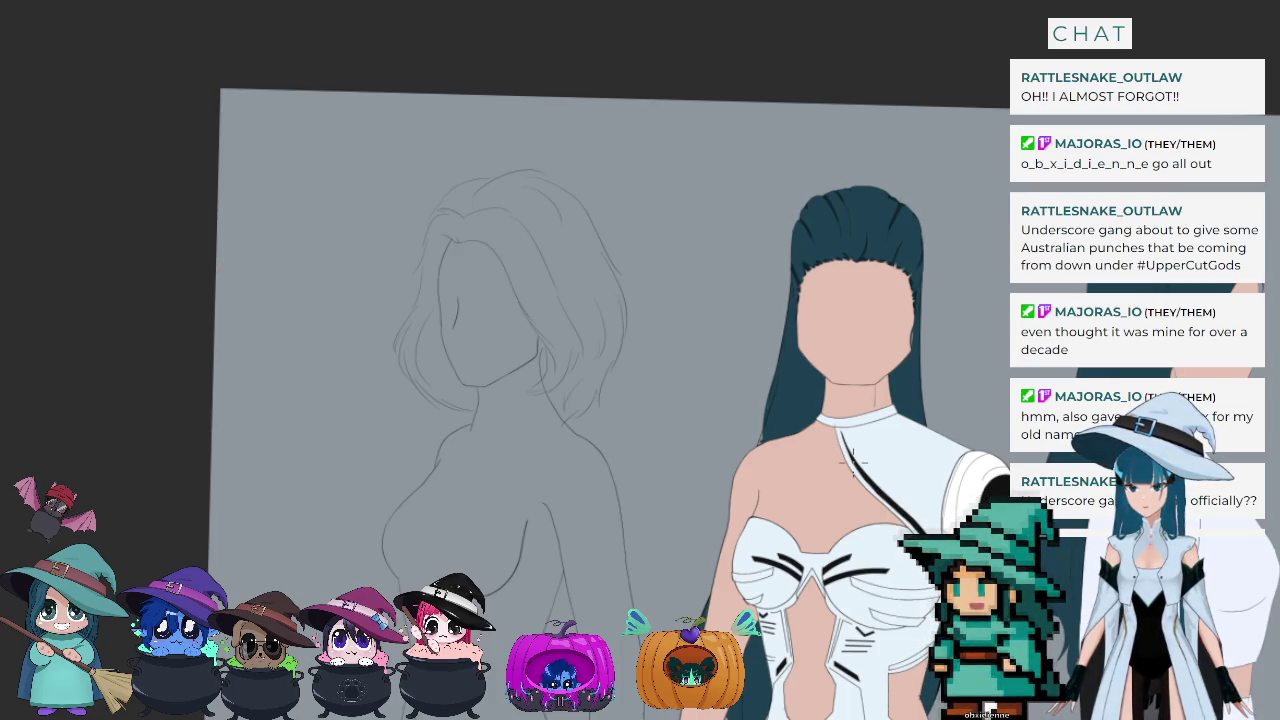
scroll(340, 338, "down", 2)
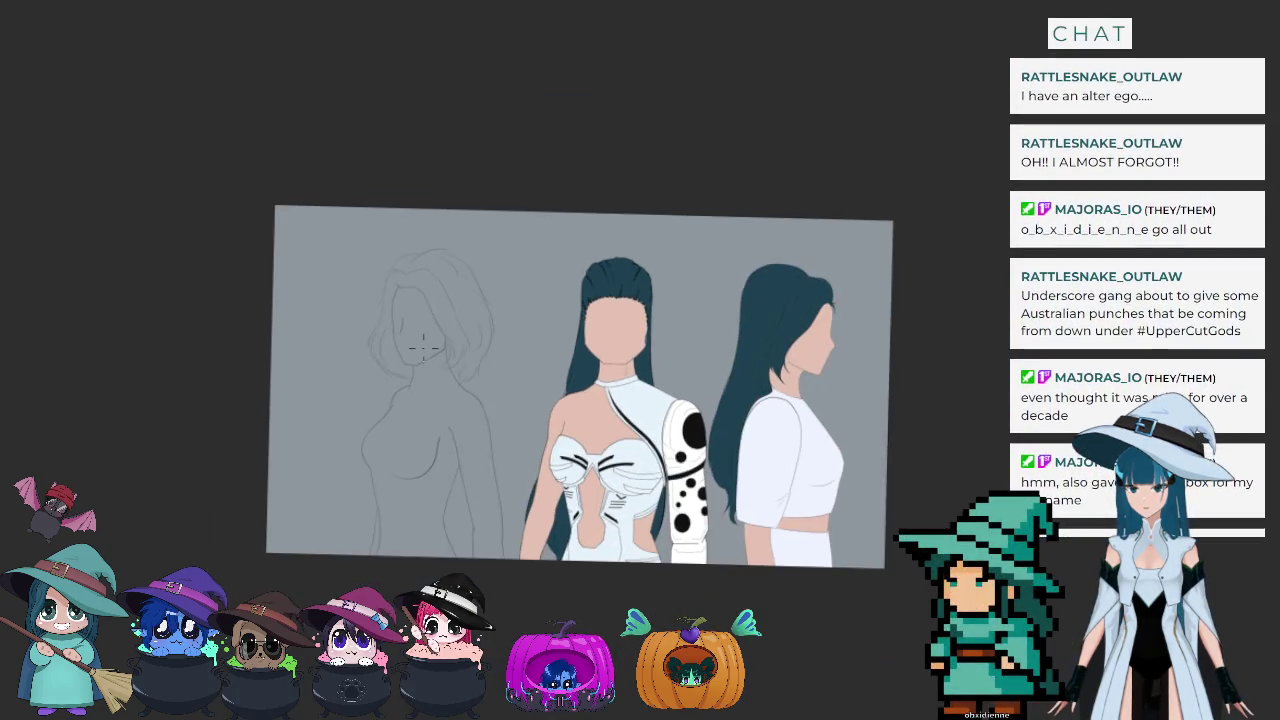
scroll(423, 345, "up", 1)
scroll(423, 345, "up", 1)
scroll(423, 350, "up", 1)
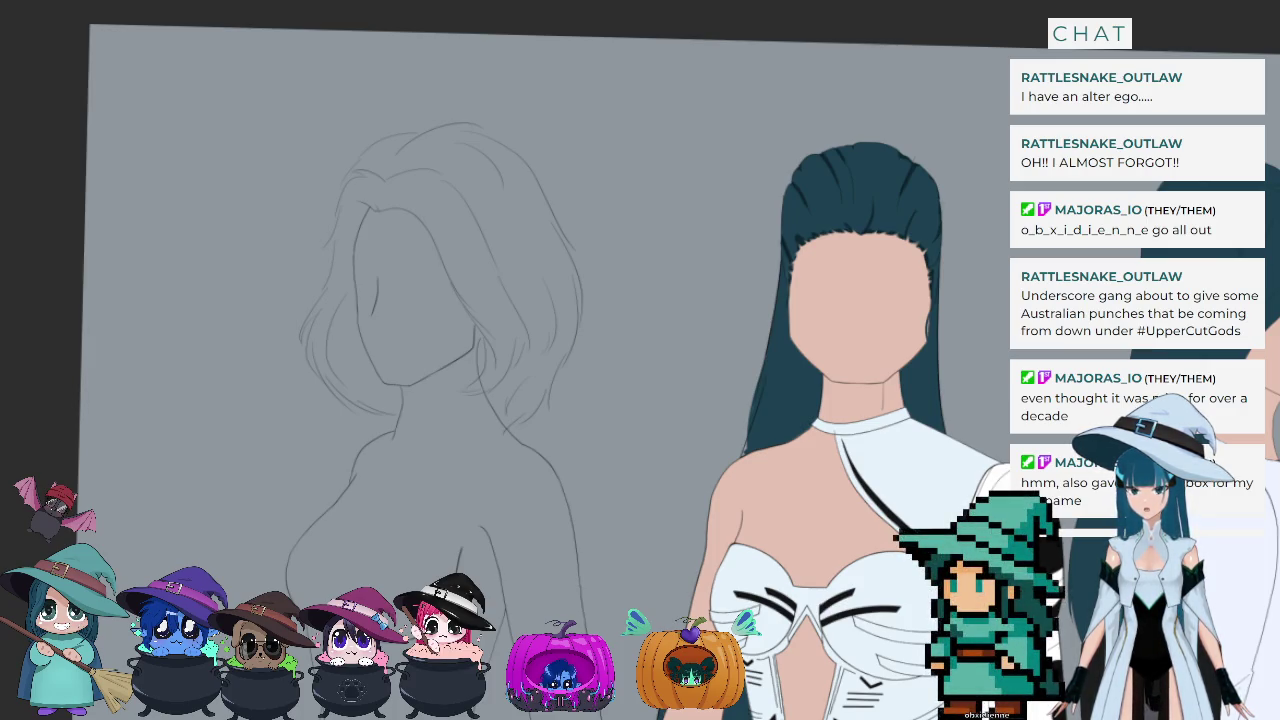
scroll(337, 400, "up", 1)
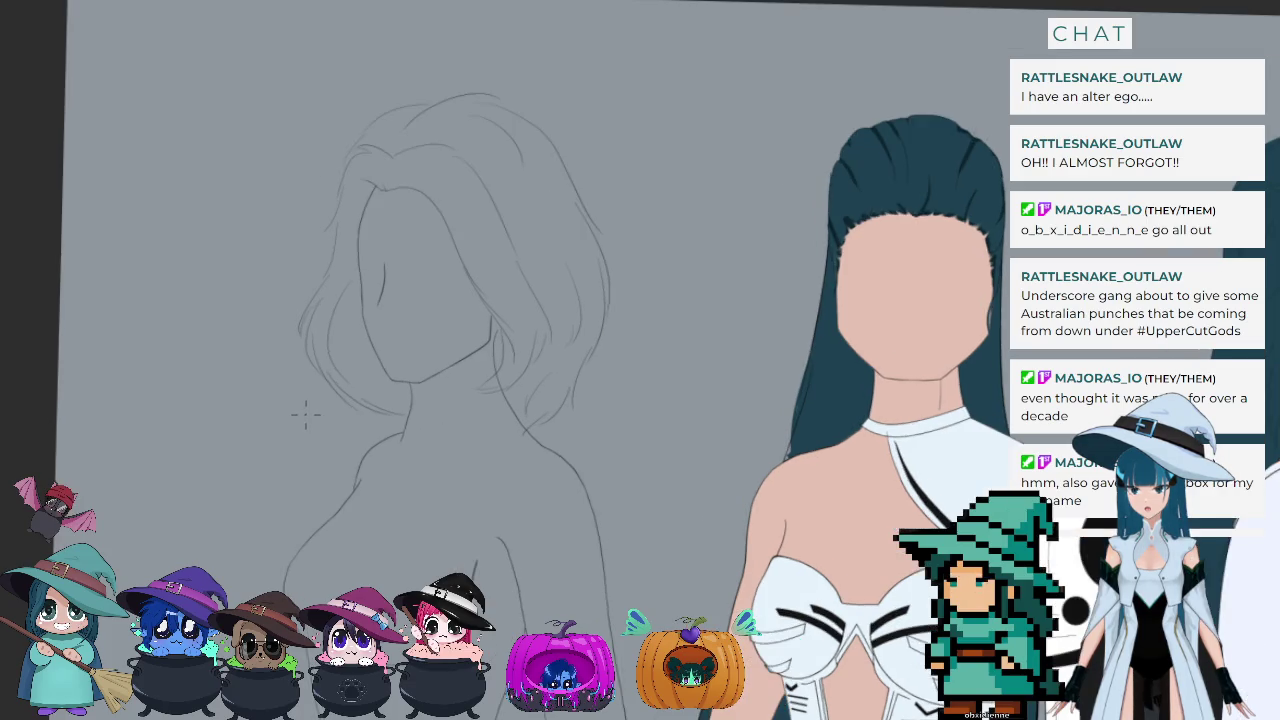
scroll(371, 351, "up", 3)
scroll(394, 366, "up", 2)
scroll(433, 370, "down", 1)
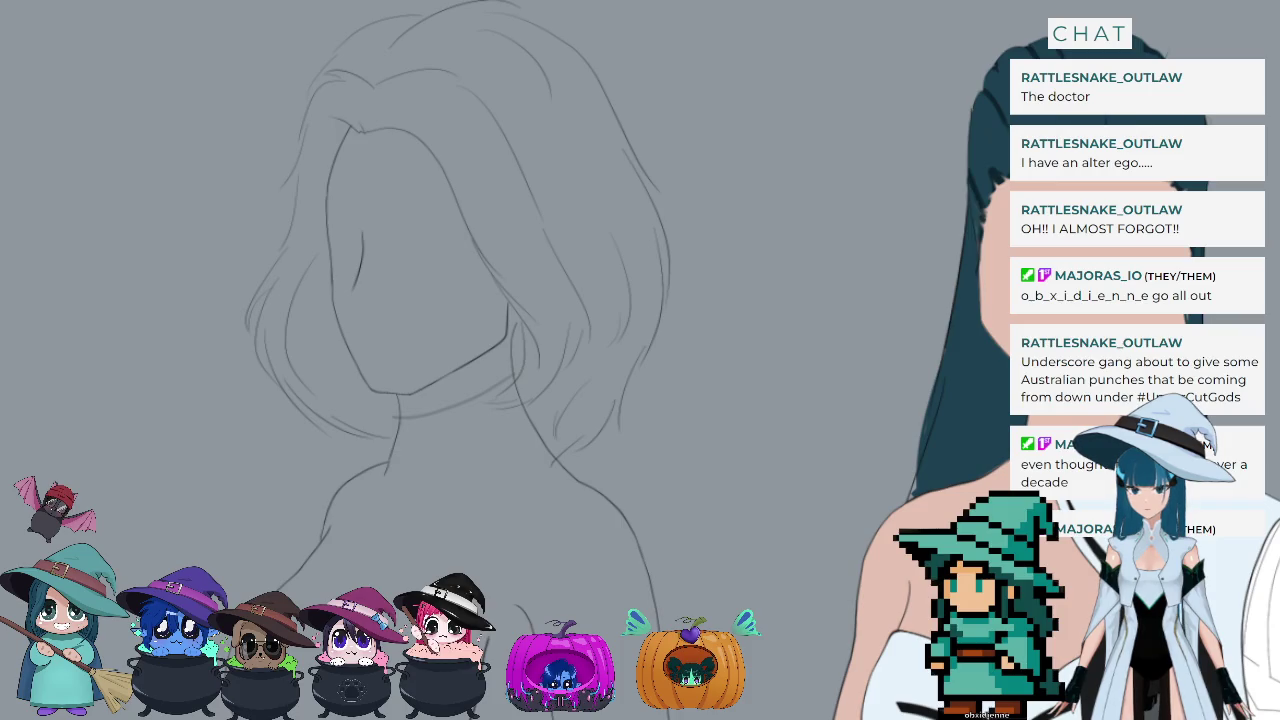
Step: Drop a trial choker line and draw a bent curve along the underside of the jaw
left_click_drag(393, 417, 514, 376)
key("ctrl+z")
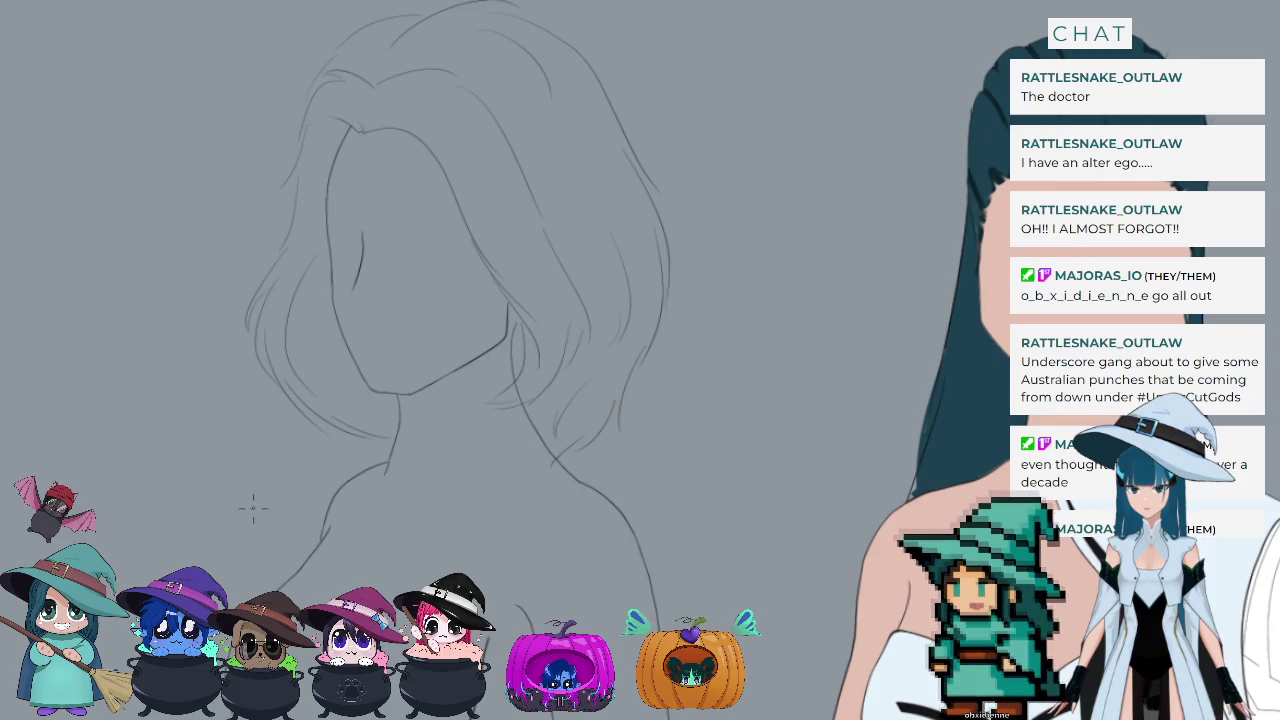
scroll(480, 350, "up", 1)
scroll(480, 350, "up", 1)
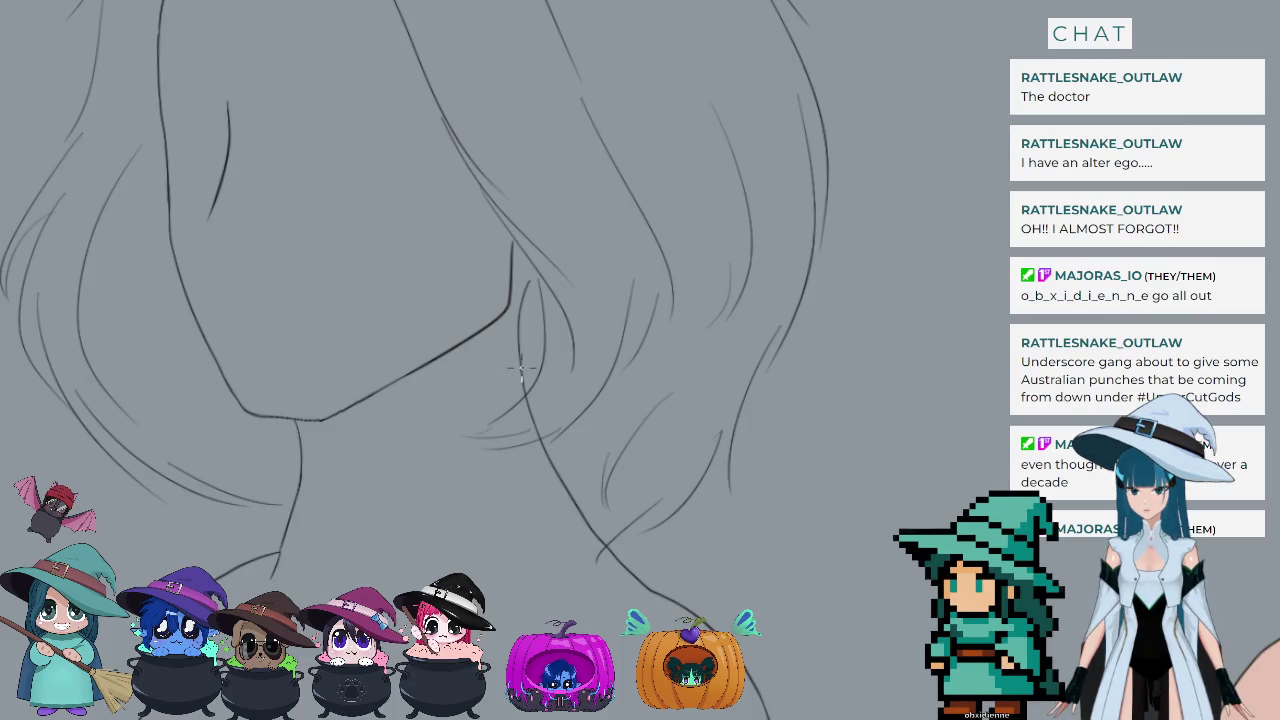
left_click_drag(521, 368, 294, 445)
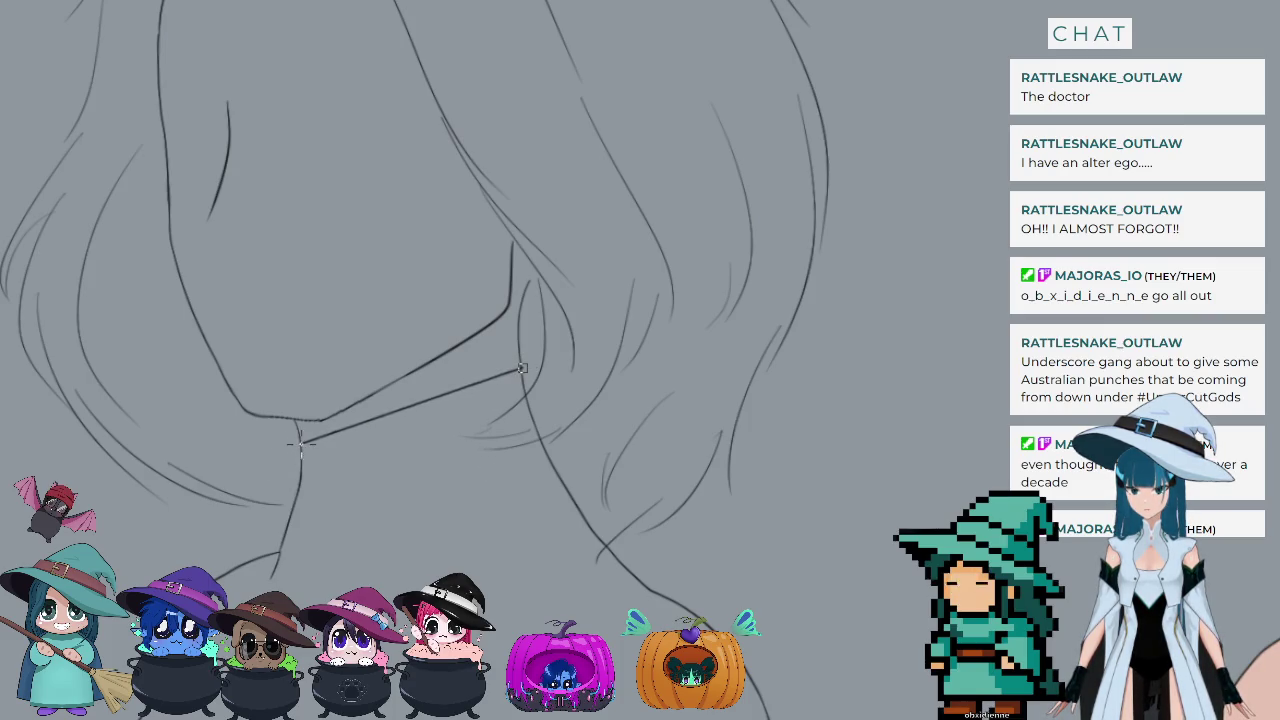
left_click(380, 462)
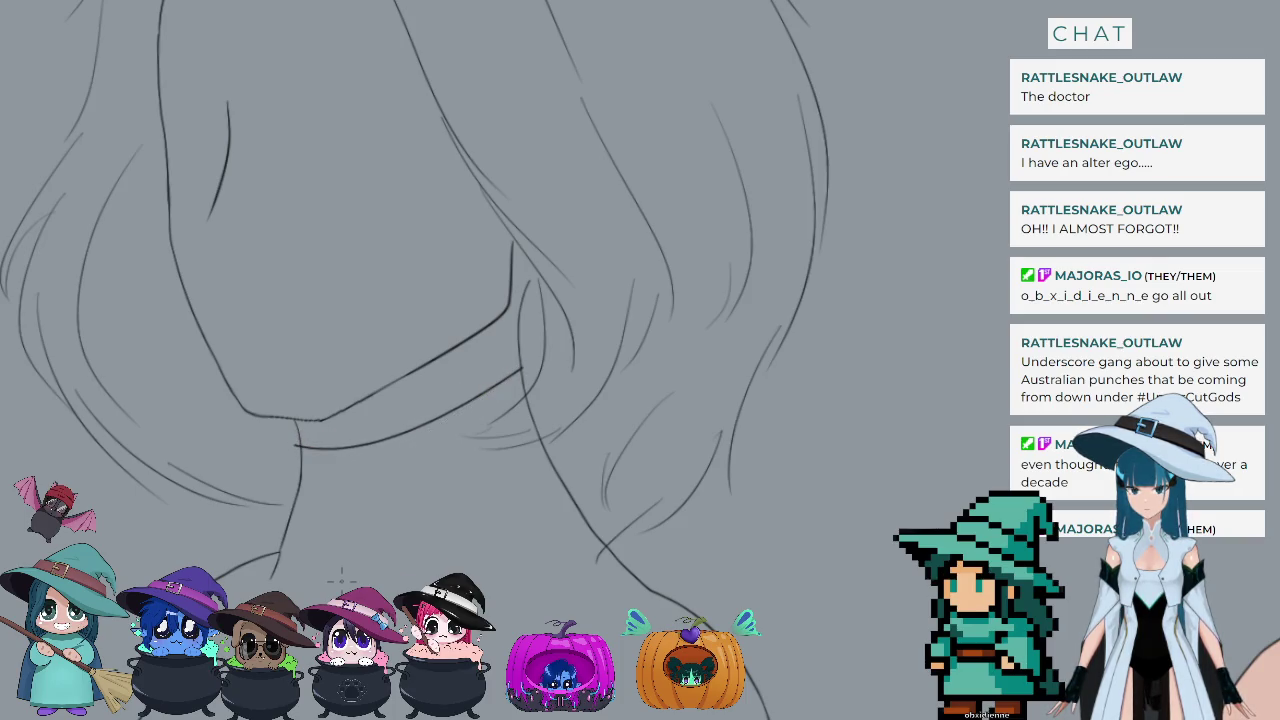
scroll(625, 585, "up", 1)
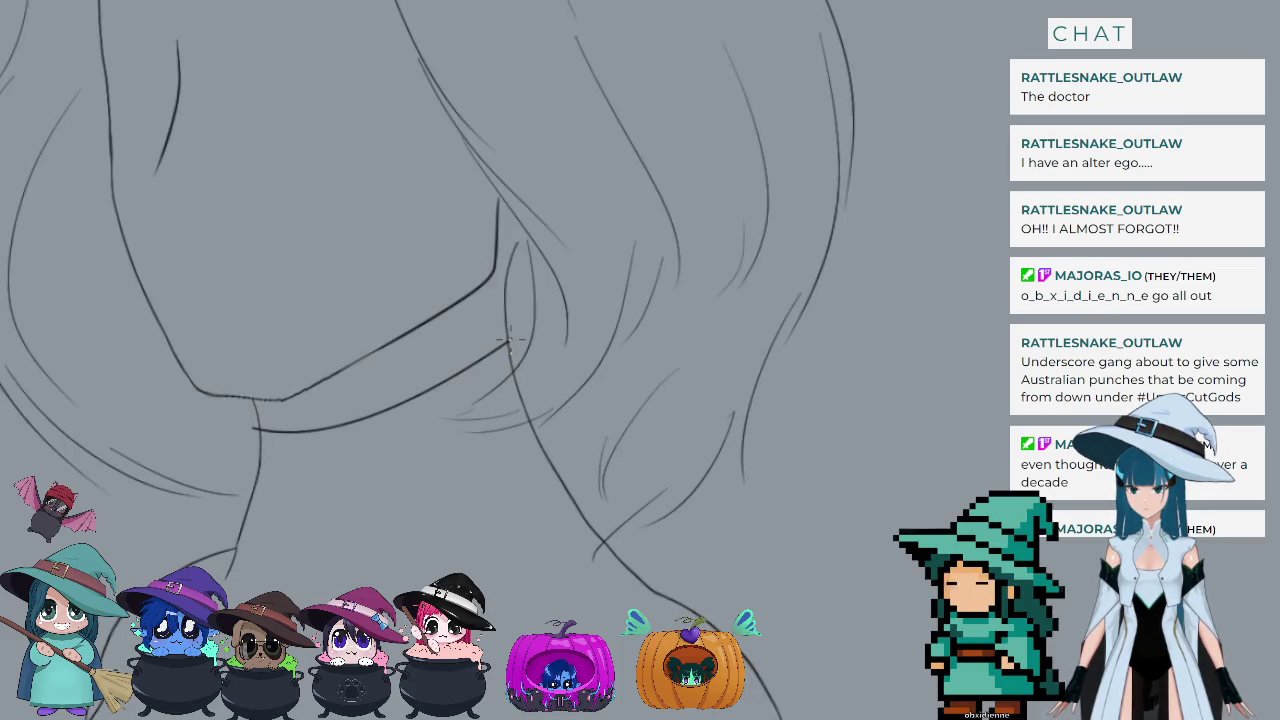
Step: Draw the right side of the neck as a committed curve
left_click_drag(510, 345, 655, 590)
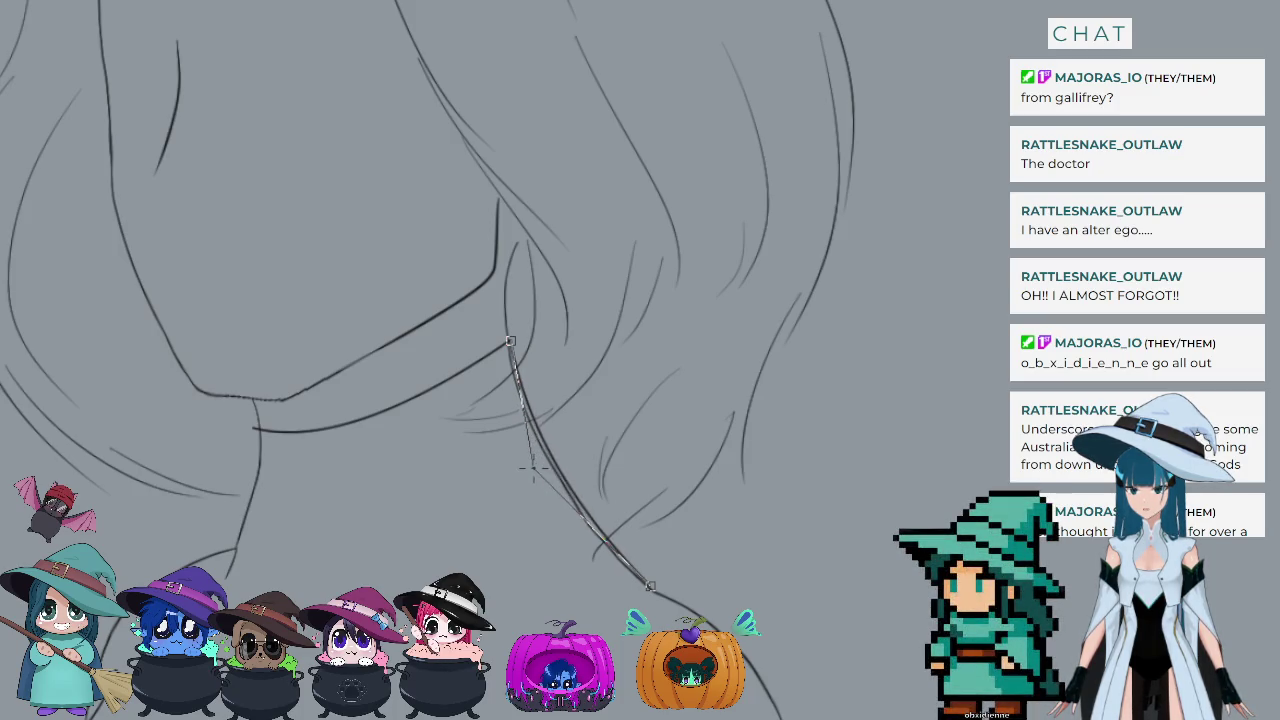
left_click(533, 468)
scroll(449, 500, "down", 2)
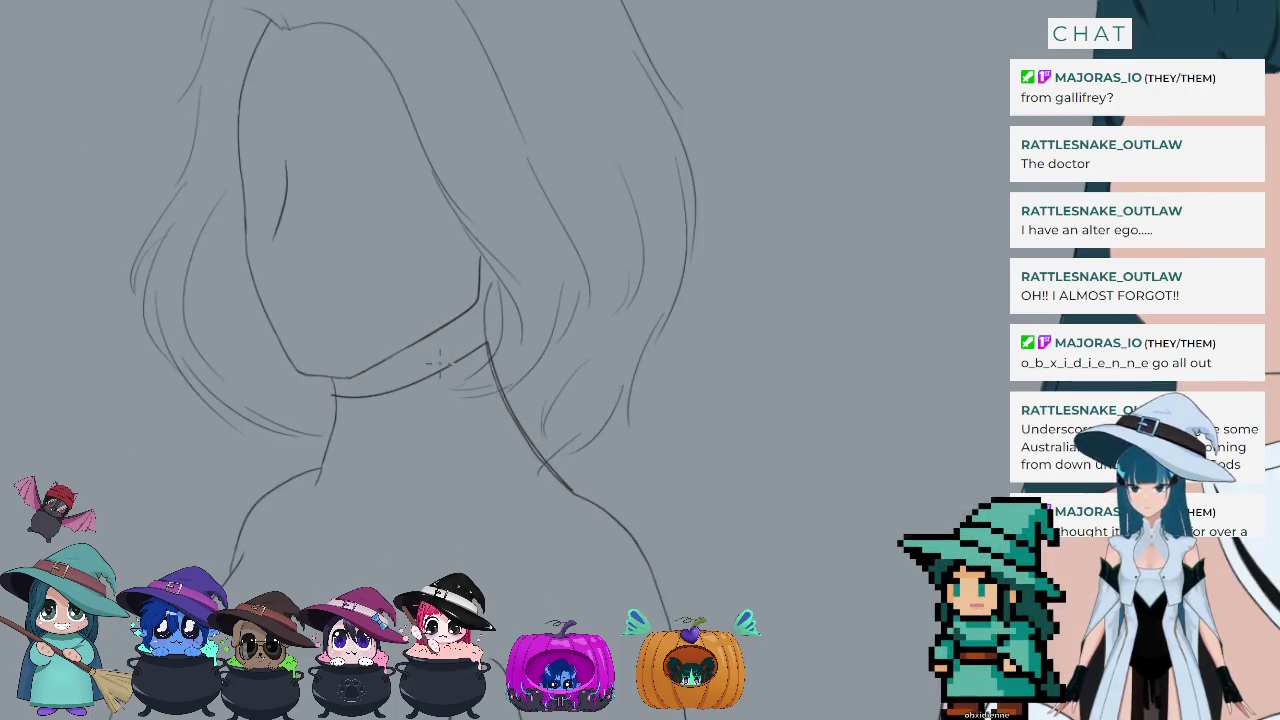
scroll(449, 500, "down", 1)
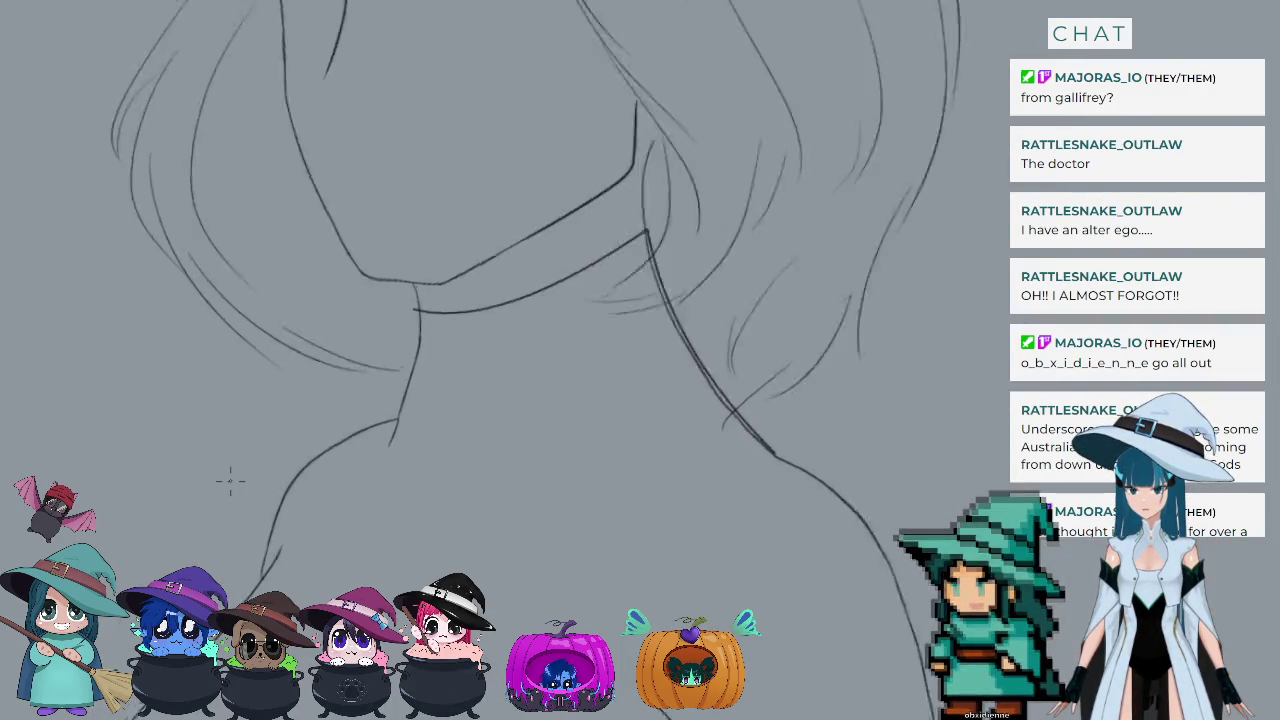
scroll(229, 480, "up", 2)
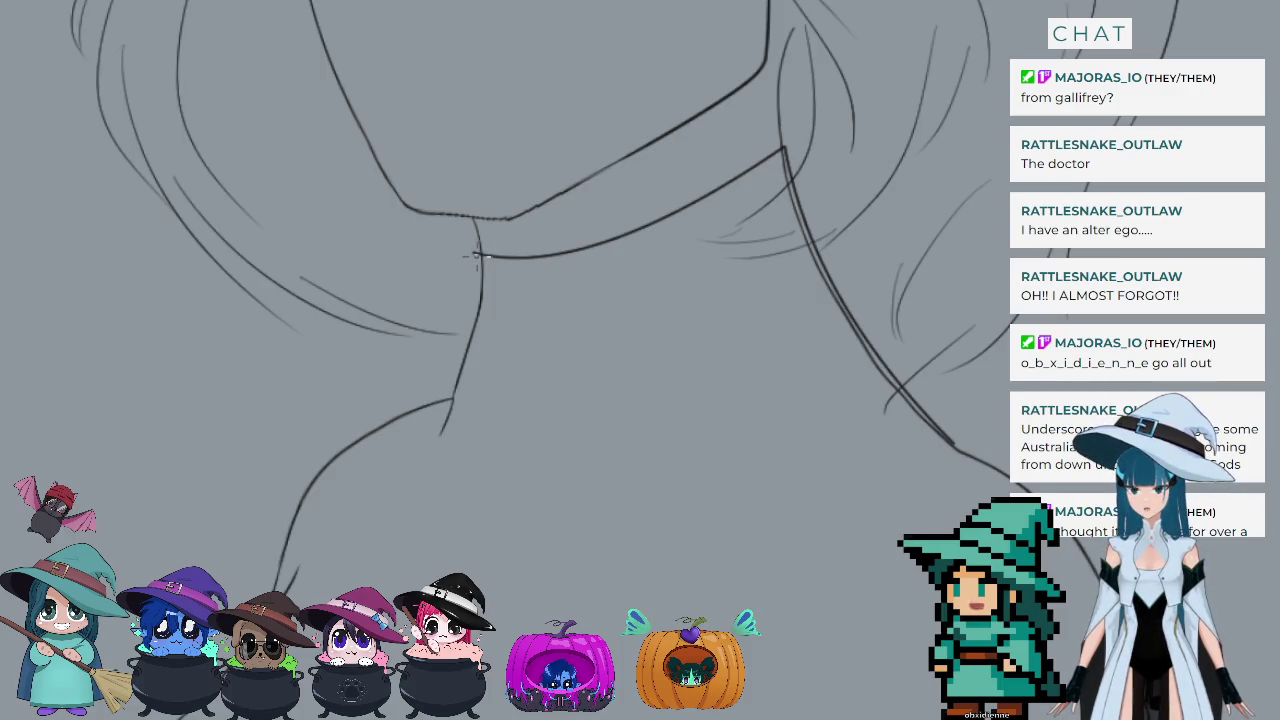
Step: Draw the left neck line from the chin and a light line toward the shoulder
left_click_drag(477, 250, 447, 398)
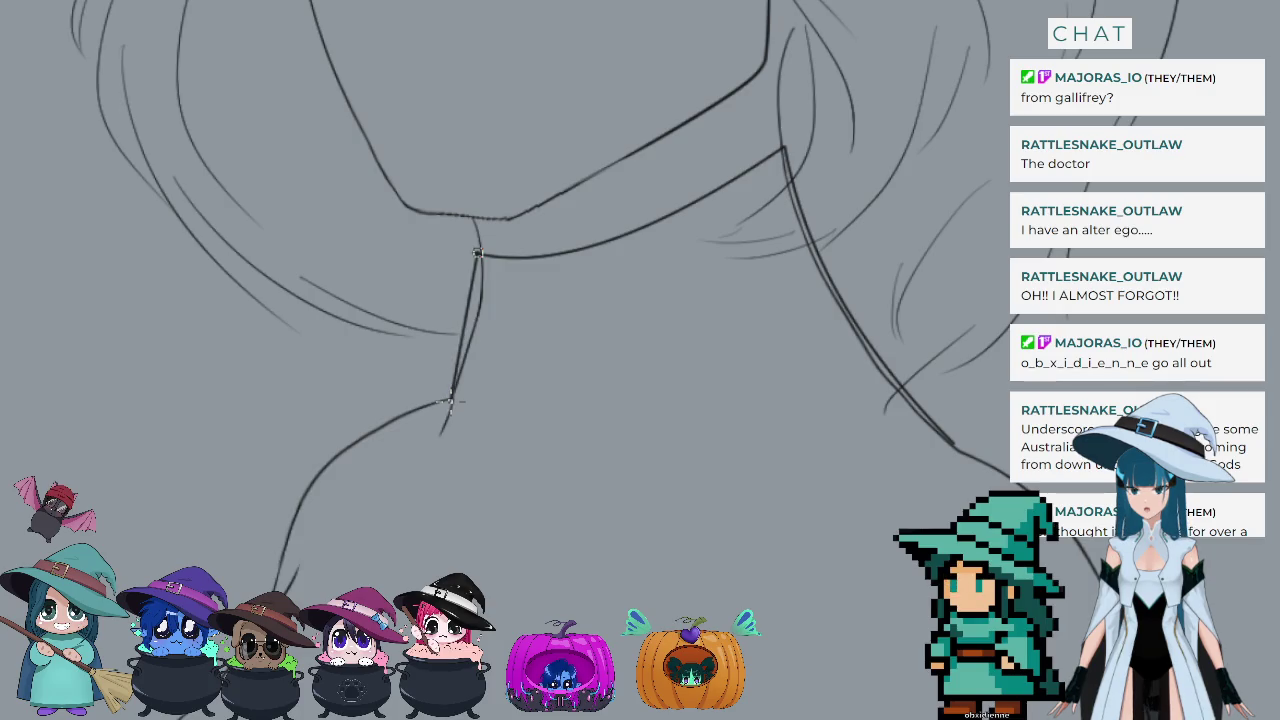
mouse_move(477, 255)
left_mouse_down()
mouse_move(438, 427)
mouse_move(477, 255)
left_mouse_up()
key("ctrl+z")
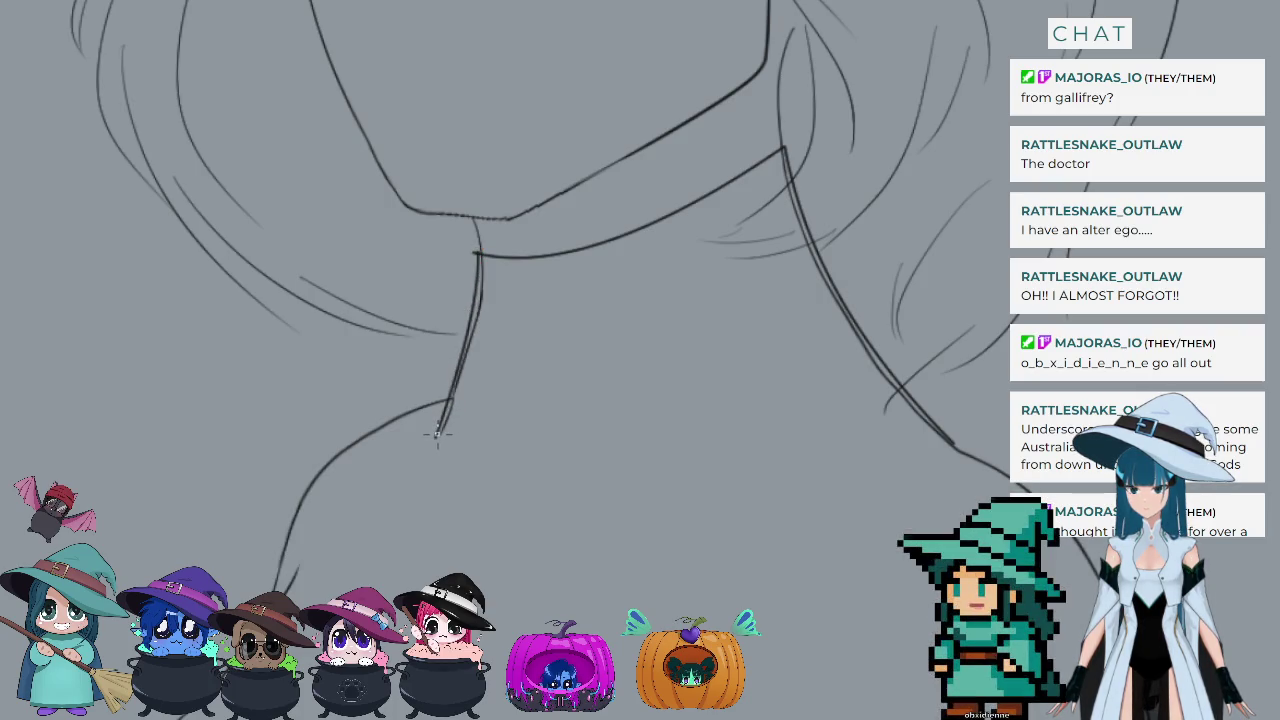
left_click_drag(437, 435, 288, 592)
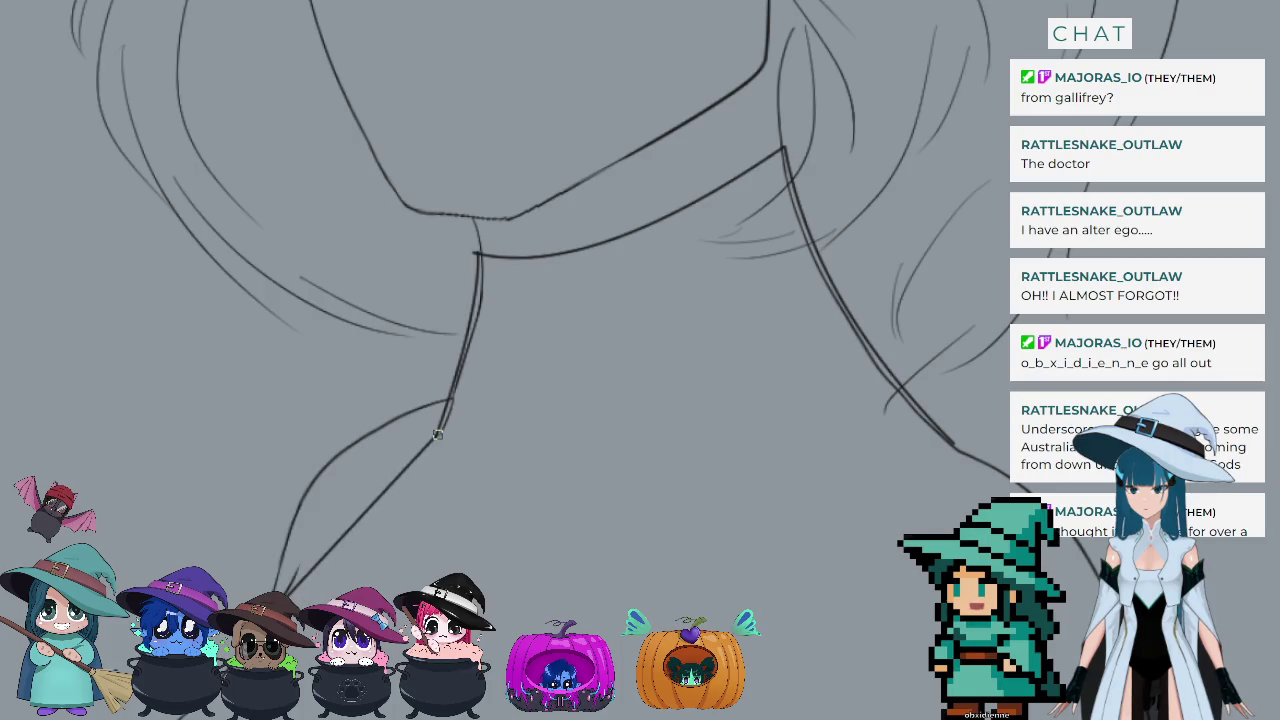
key("ctrl+z")
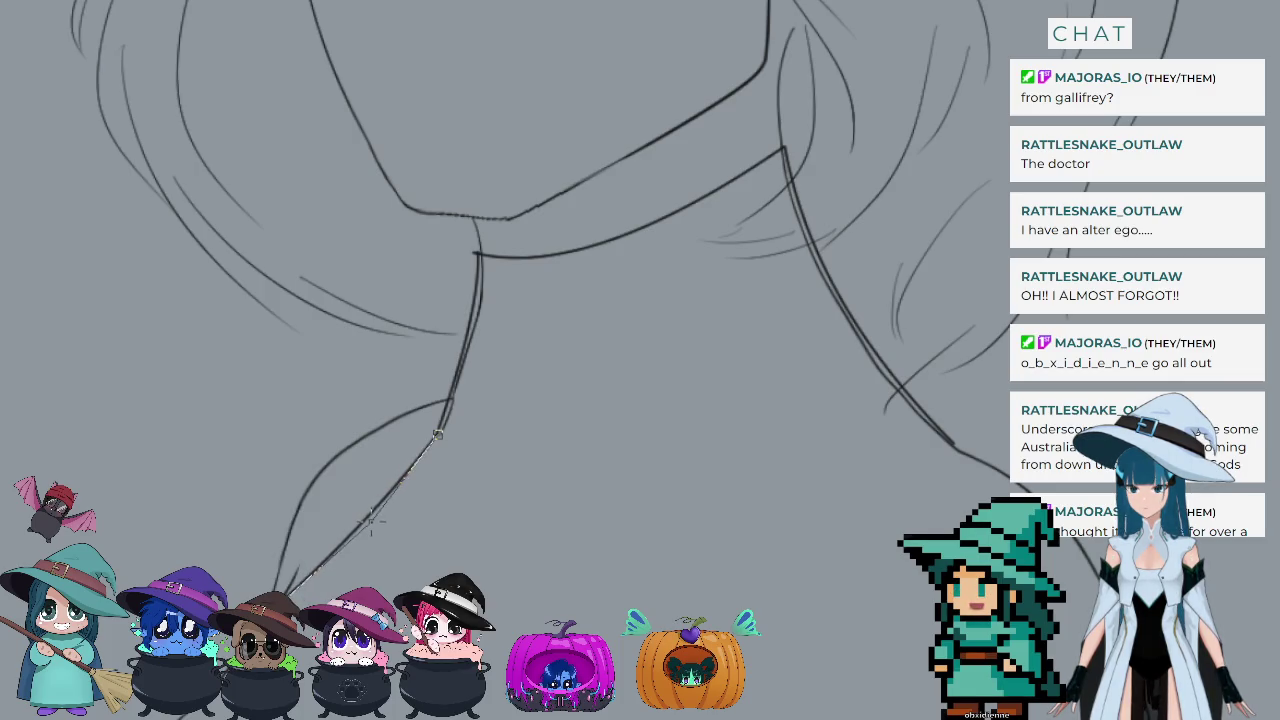
left_click_drag(437, 435, 357, 500)
scroll(731, 390, "down", 3)
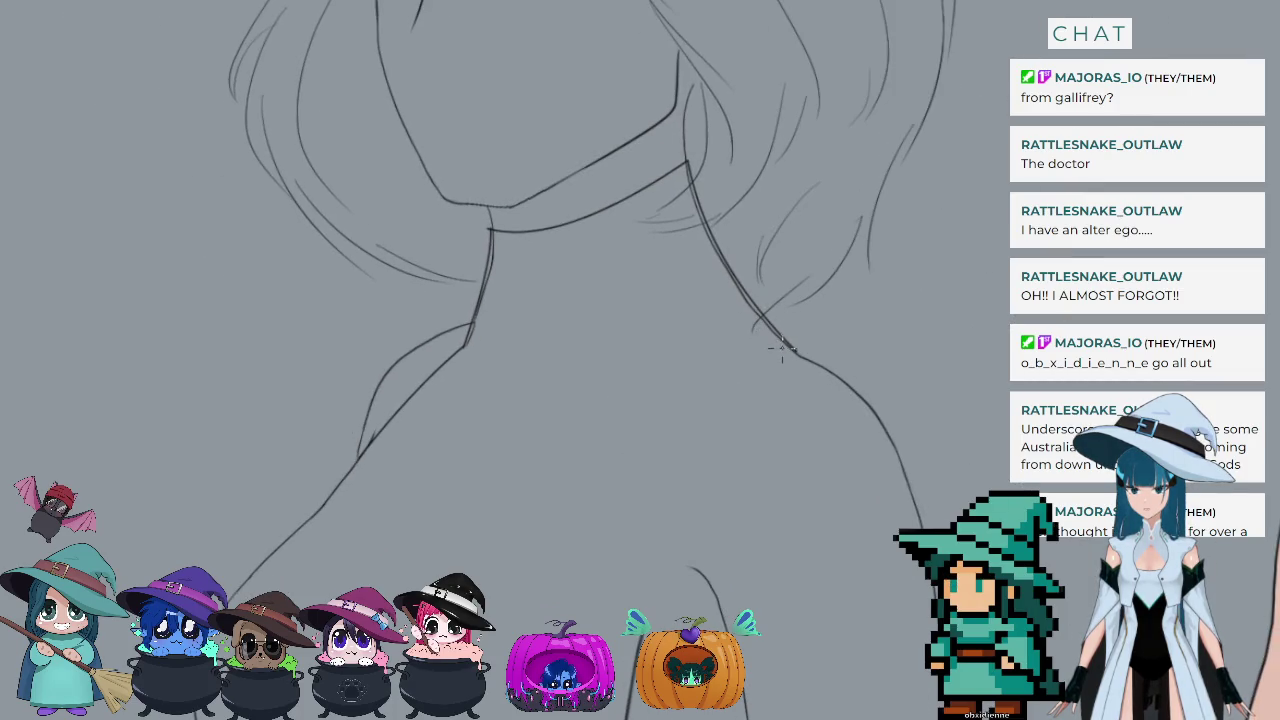
Step: Draw the shoulder line running down-left from the shoulder point, bent into a curve
left_click_drag(793, 352, 660, 503)
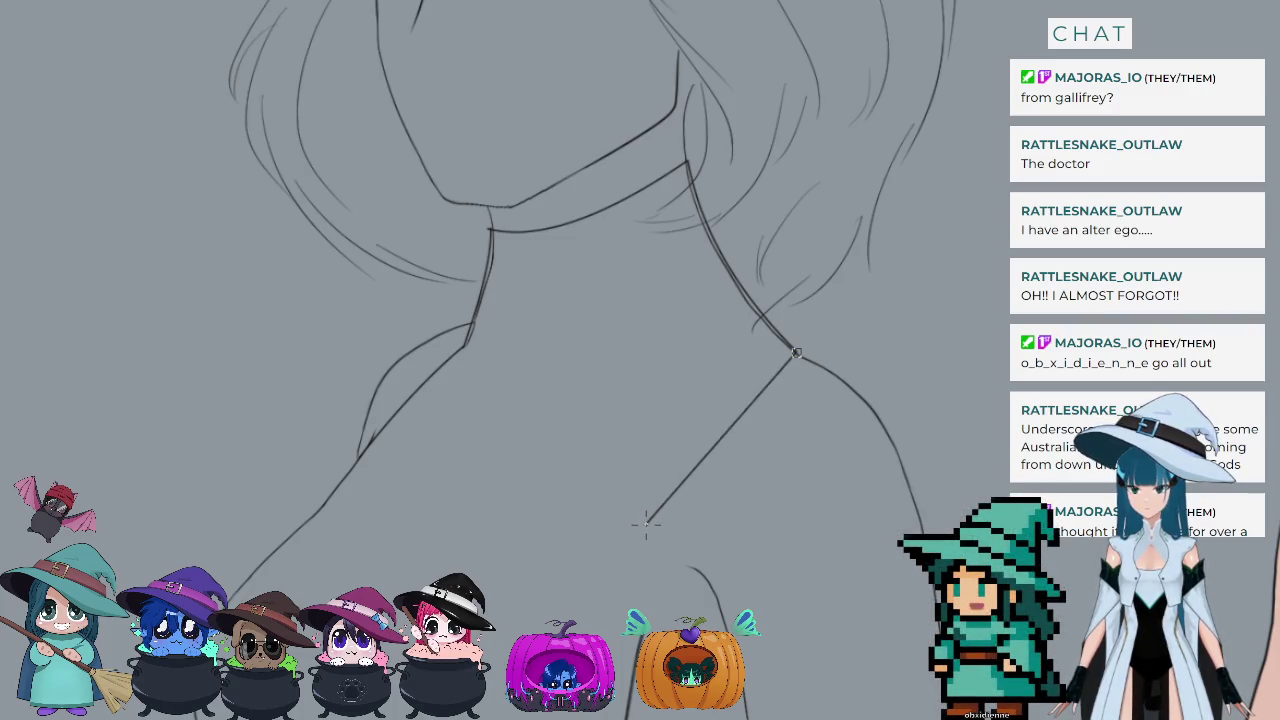
mouse_move(660, 503)
left_mouse_down()
mouse_move(643, 553)
mouse_move(615, 549)
left_mouse_up()
left_click(666, 340)
scroll(634, 341, "down", 1)
scroll(634, 341, "up", 1)
scroll(625, 420, "up", 1)
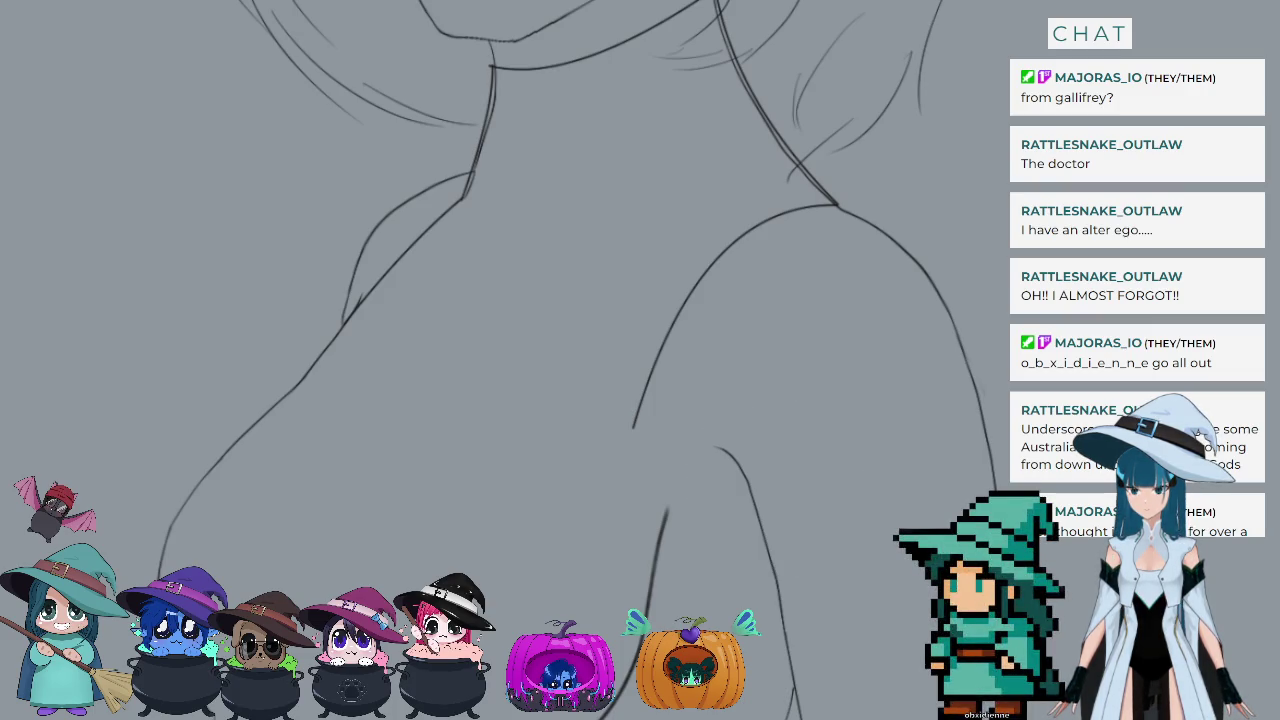
Step: Re-stroke the right shoulder line several times and extend it down the outer arm
left_click_drag(683, 307, 637, 428)
left_click_drag(678, 308, 643, 429)
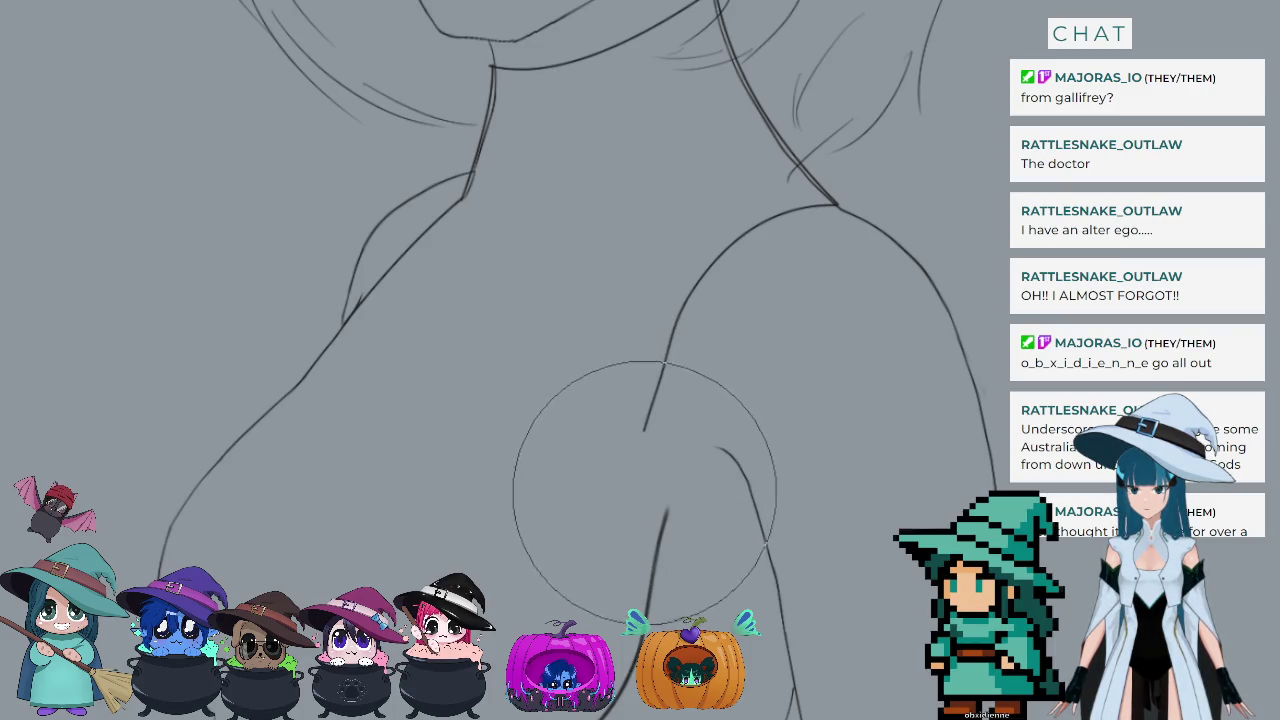
left_click_drag(668, 345, 651, 433)
left_click_drag(674, 318, 678, 436)
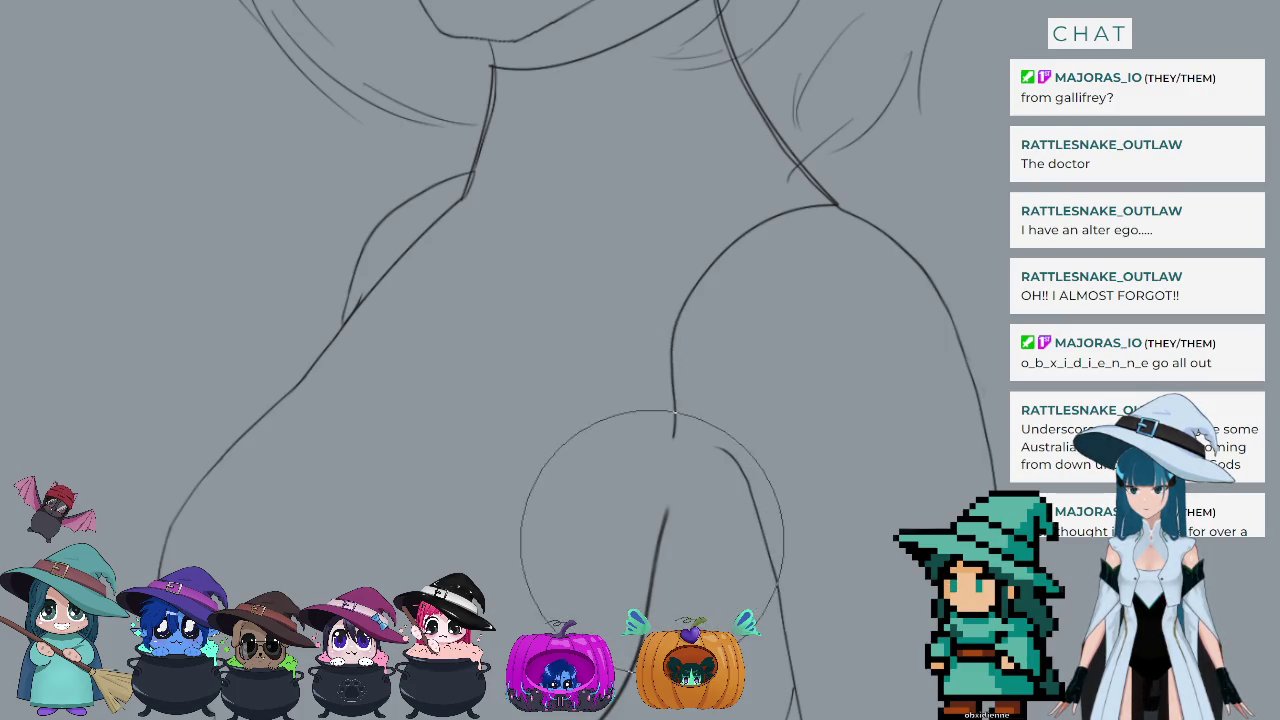
left_click_drag(666, 554, 684, 573)
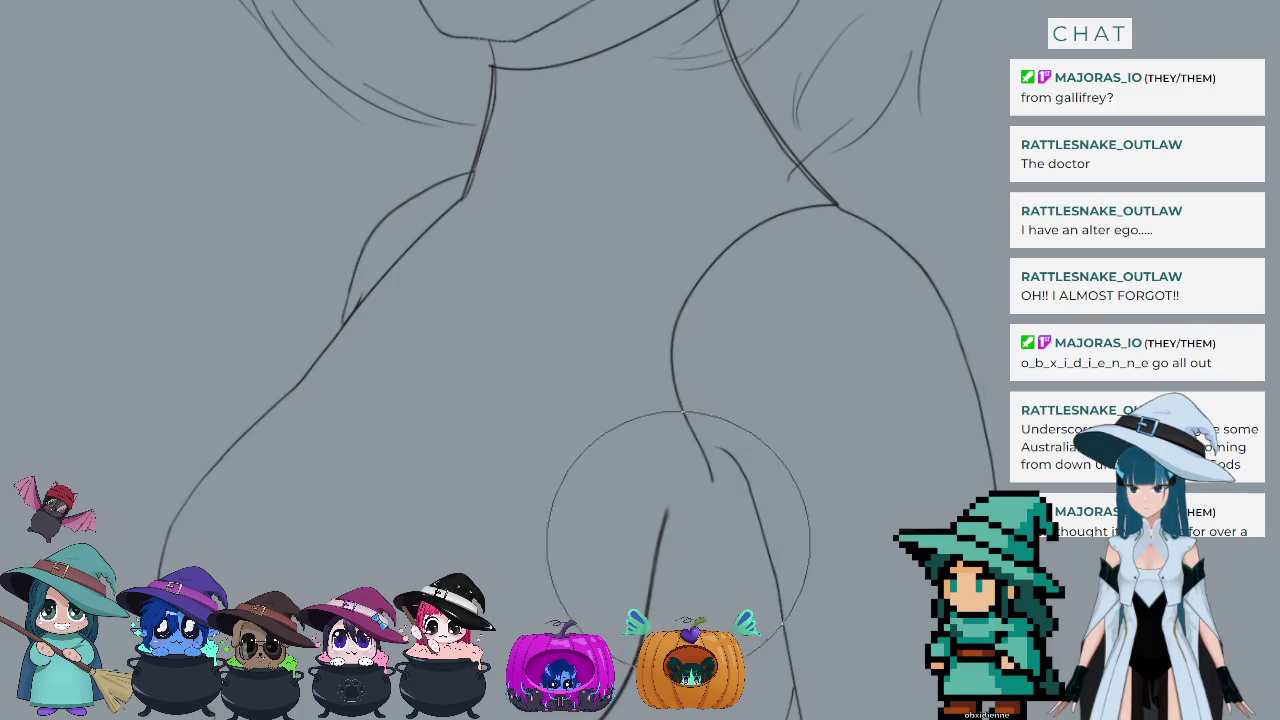
mouse_move(684, 573)
left_mouse_down()
mouse_move(770, 694)
mouse_move(787, 690)
left_mouse_up()
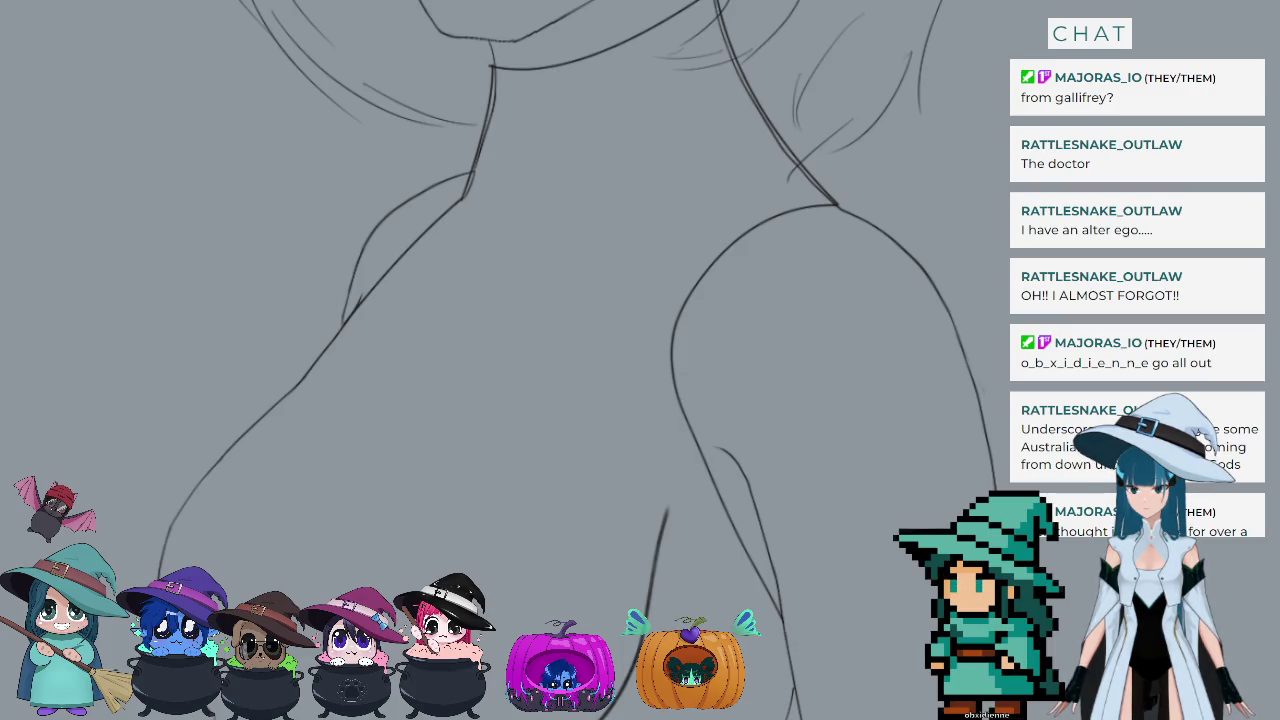
scroll(560, 360, "down", 5)
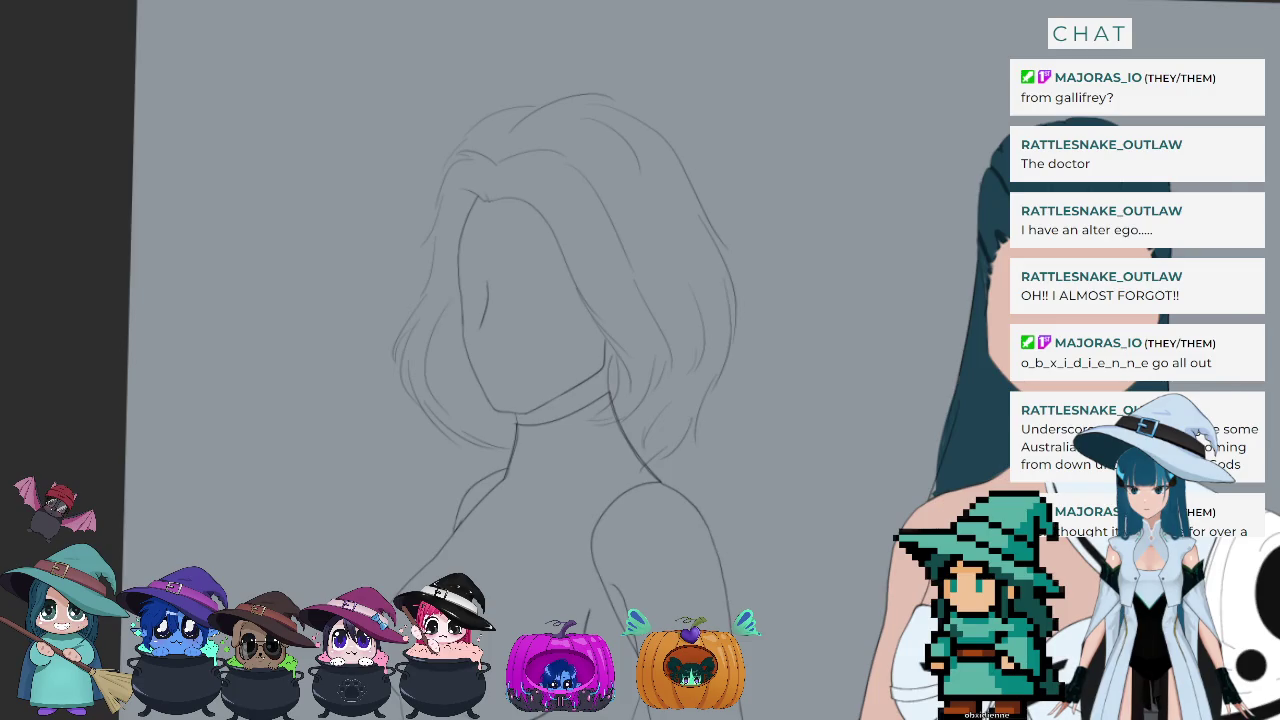
scroll(560, 360, "up", 2)
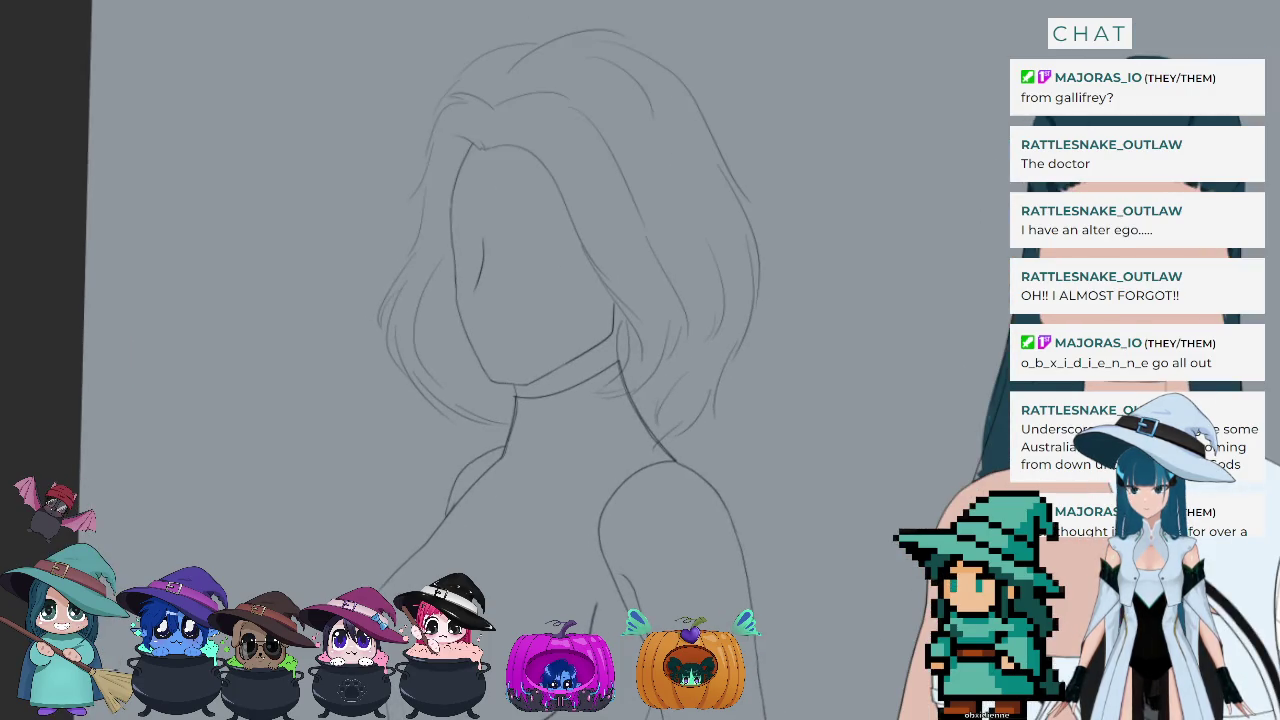
scroll(560, 360, "up", 3)
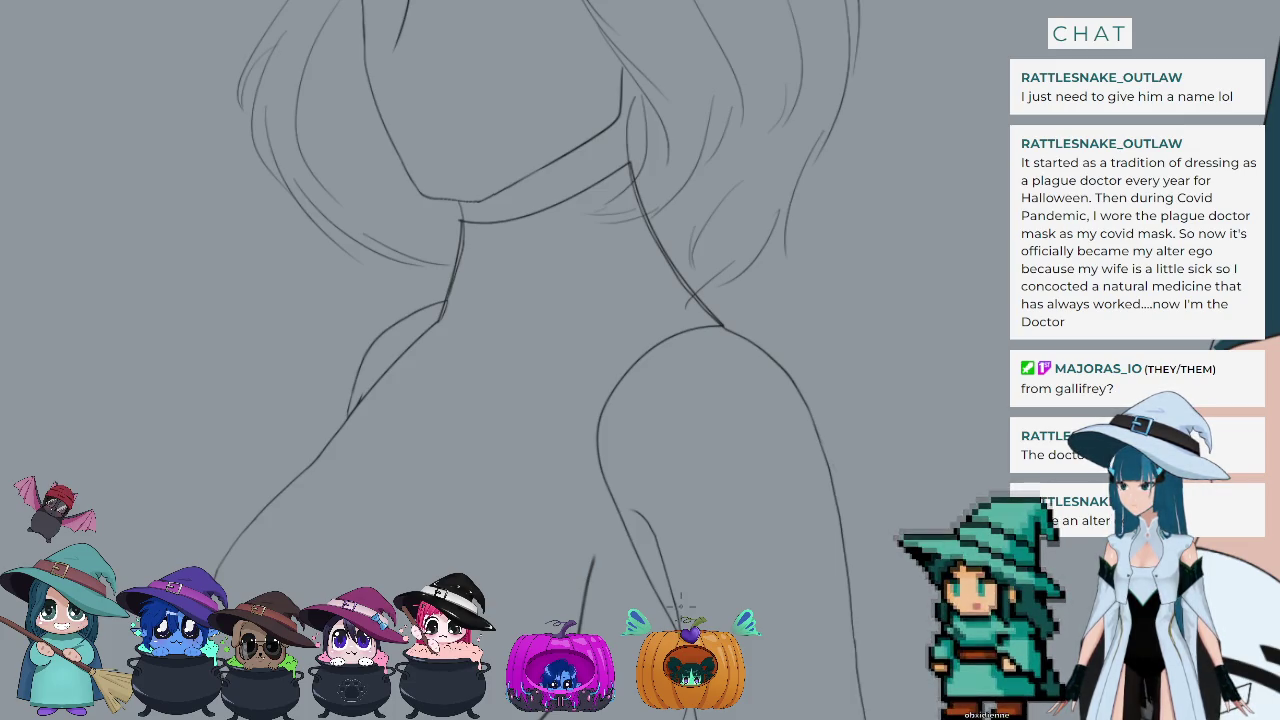
scroll(685, 568, "down", 5)
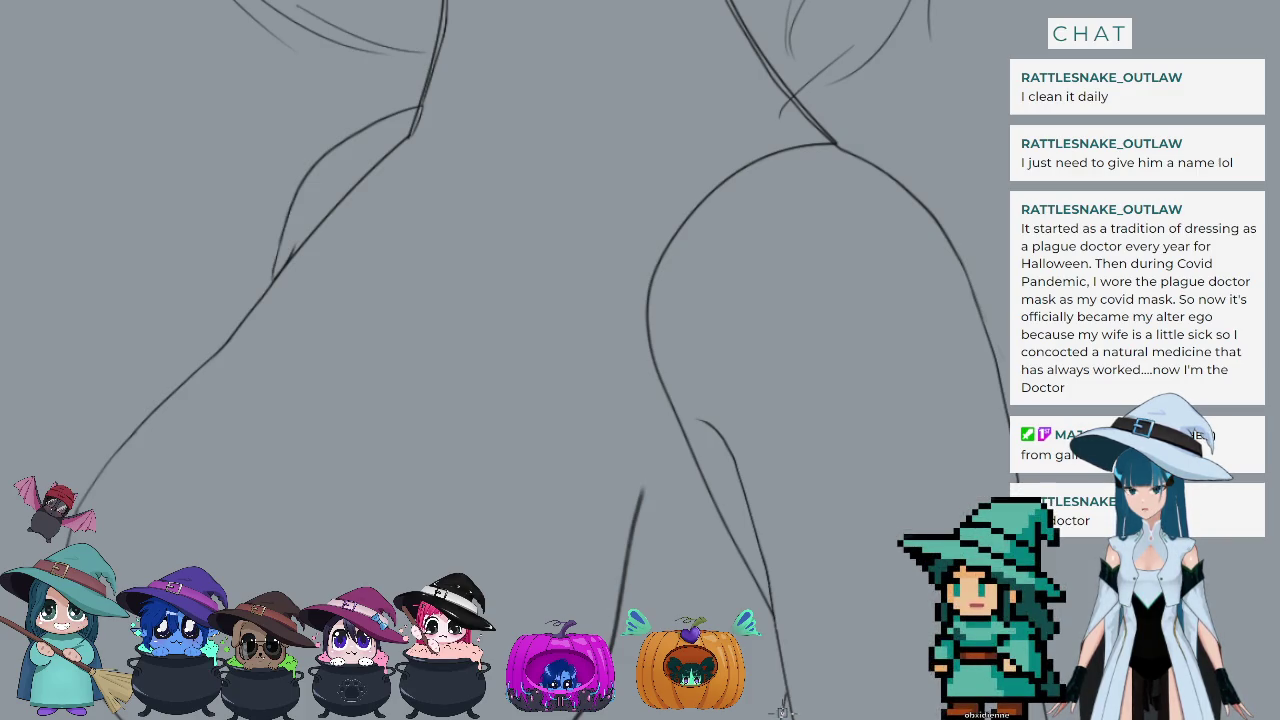
Step: Replace a discarded straight line across the torso with a curve from its left outline down-right
mouse_move(785, 710)
left_mouse_down()
mouse_move(312, 318)
mouse_move(252, 312)
mouse_move(575, 450)
left_mouse_up()
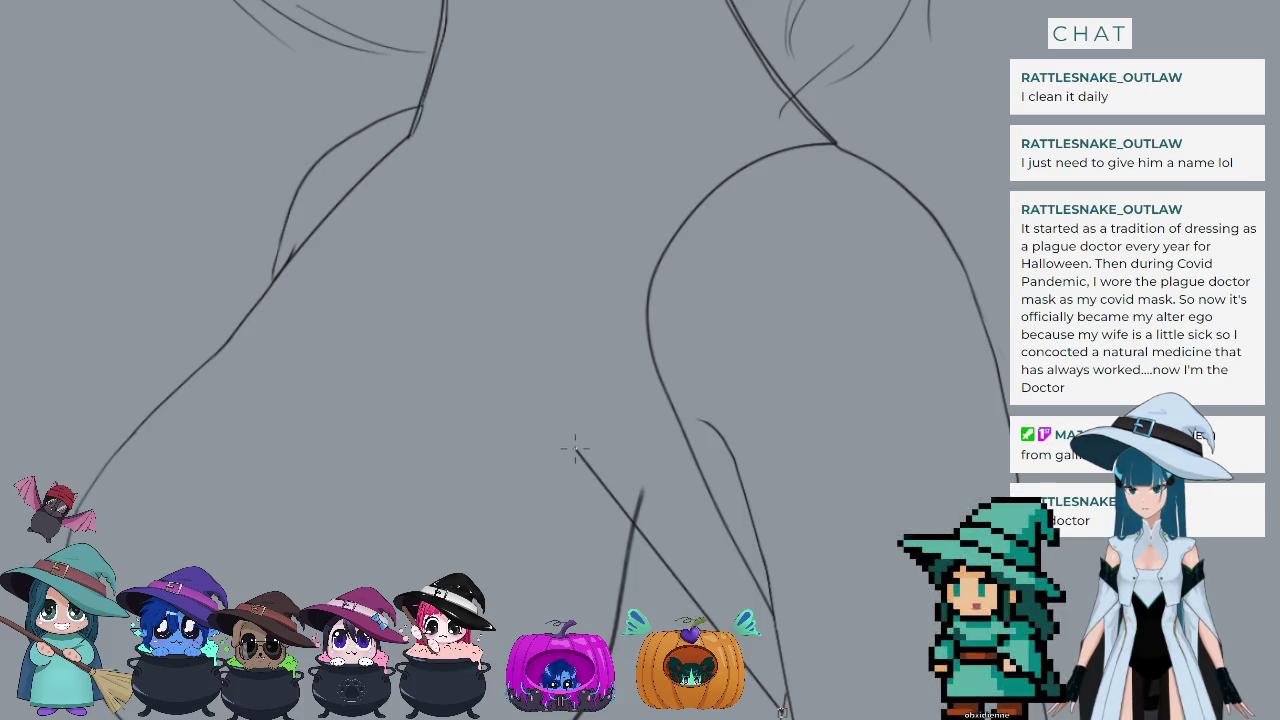
mouse_move(563, 433)
left_mouse_down()
mouse_move(580, 465)
mouse_move(527, 488)
mouse_move(520, 510)
mouse_move(523, 495)
left_mouse_up()
key("ctrl+z")
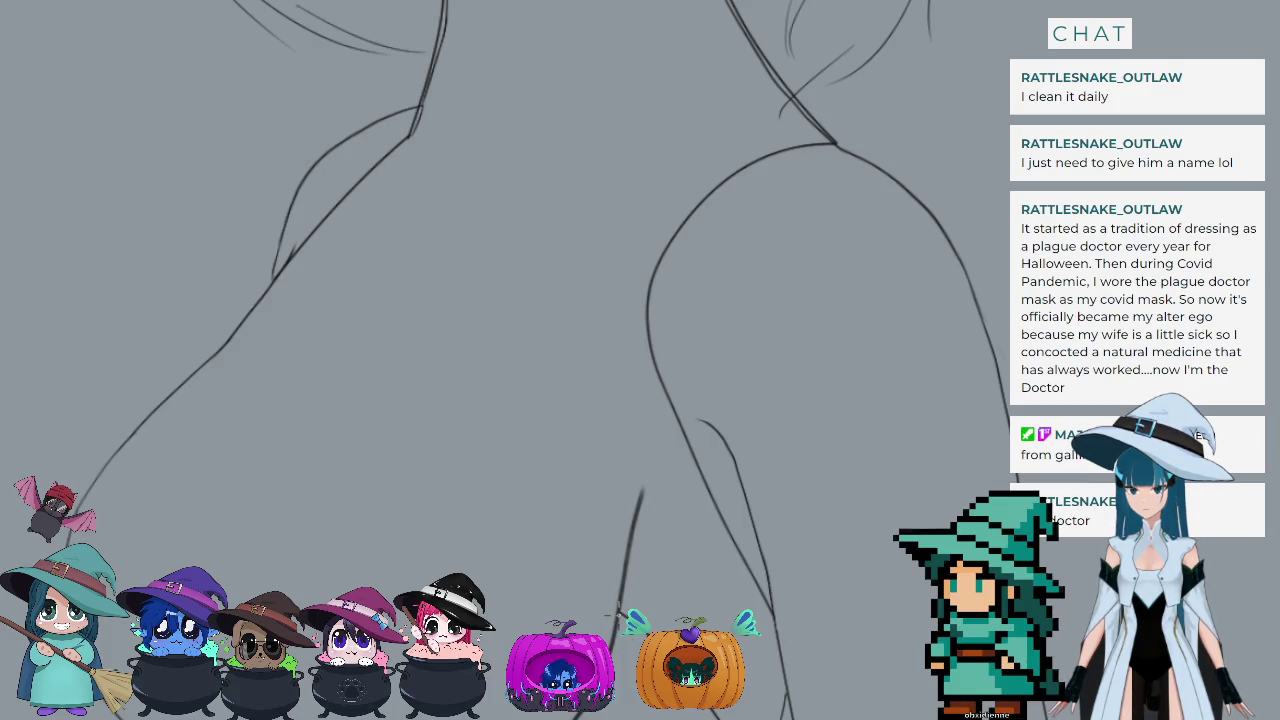
left_click_drag(620, 609, 236, 340)
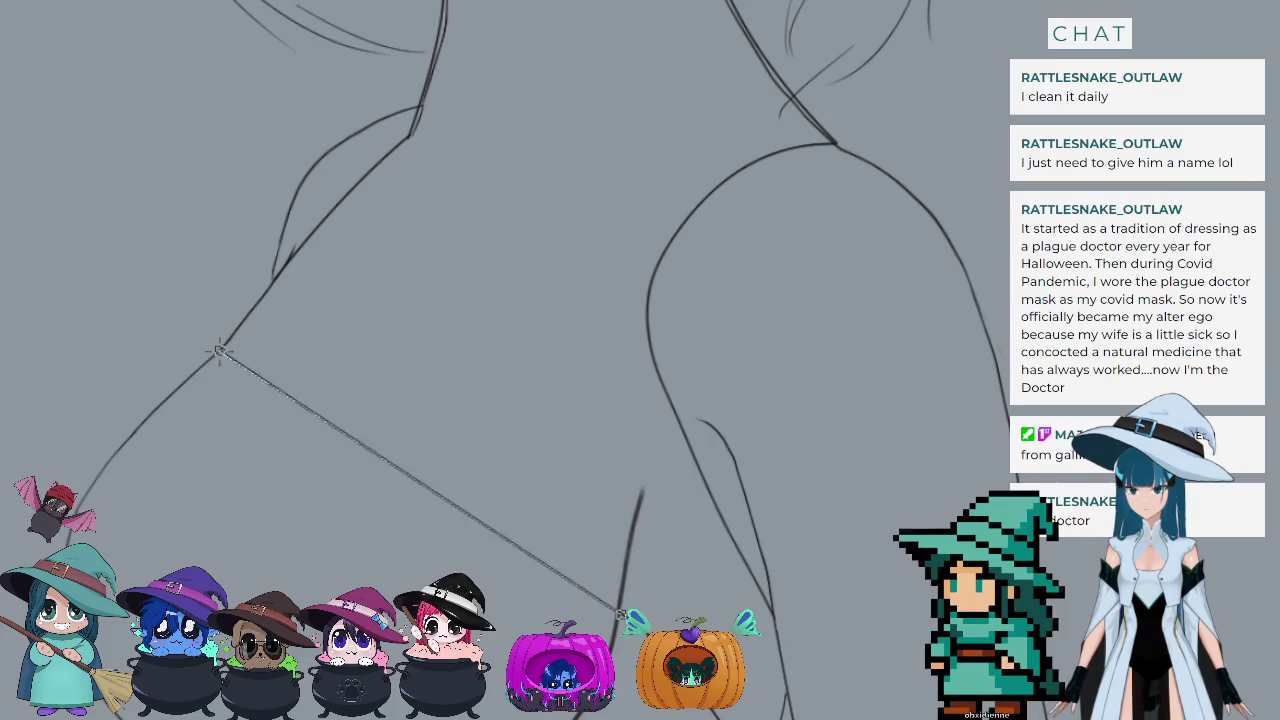
Step: Commit the bent line as the finished curve across the chest
left_click(424, 310)
scroll(428, 318, "down", 5)
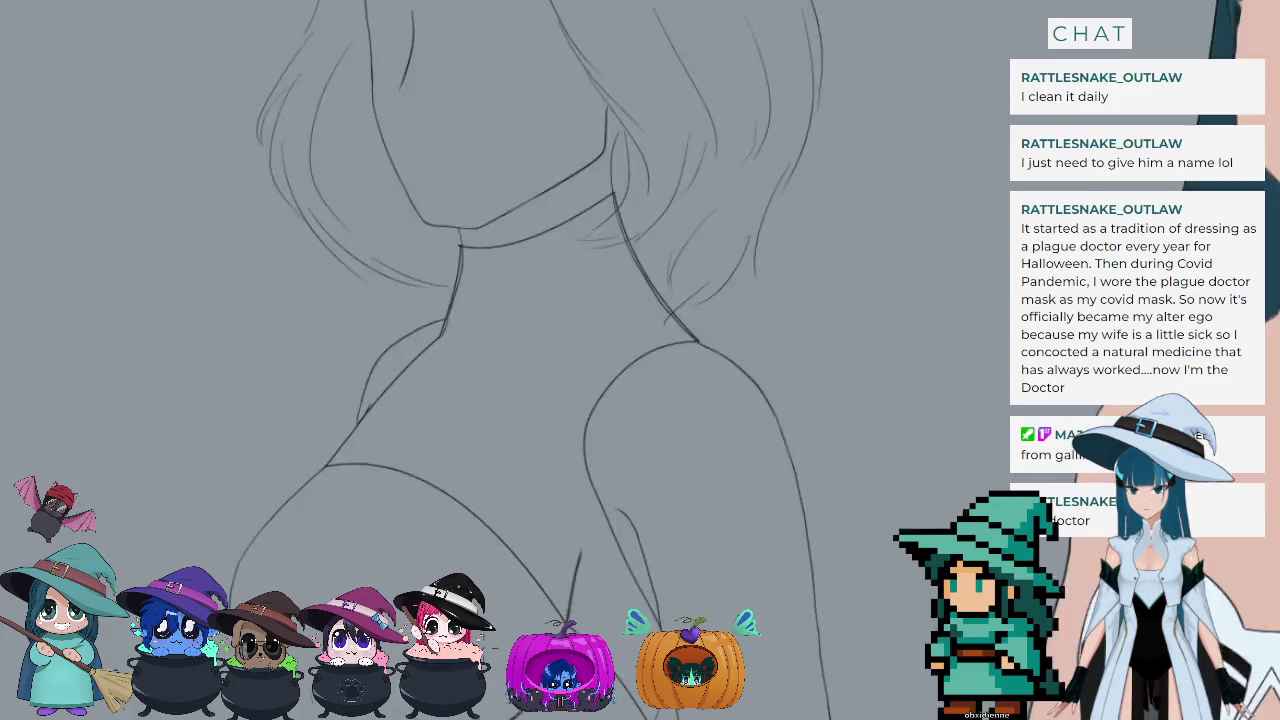
scroll(461, 565, "up", 5)
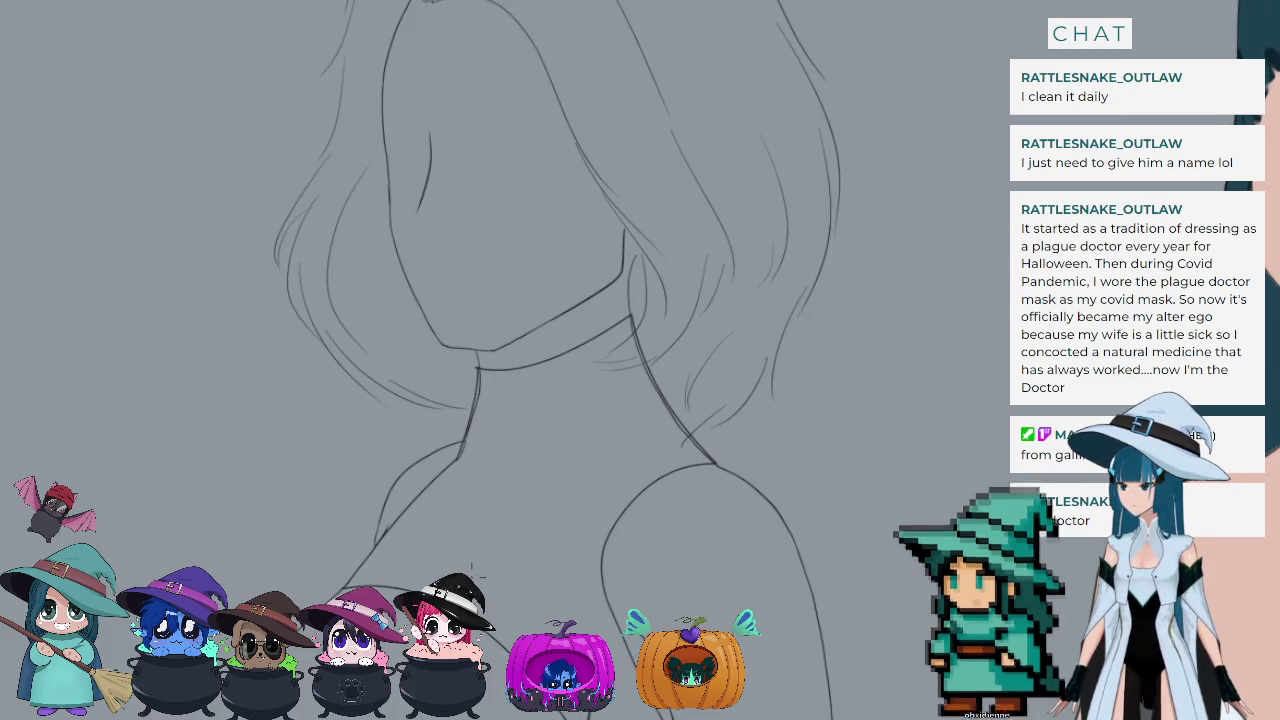
scroll(487, 575, "down", 1)
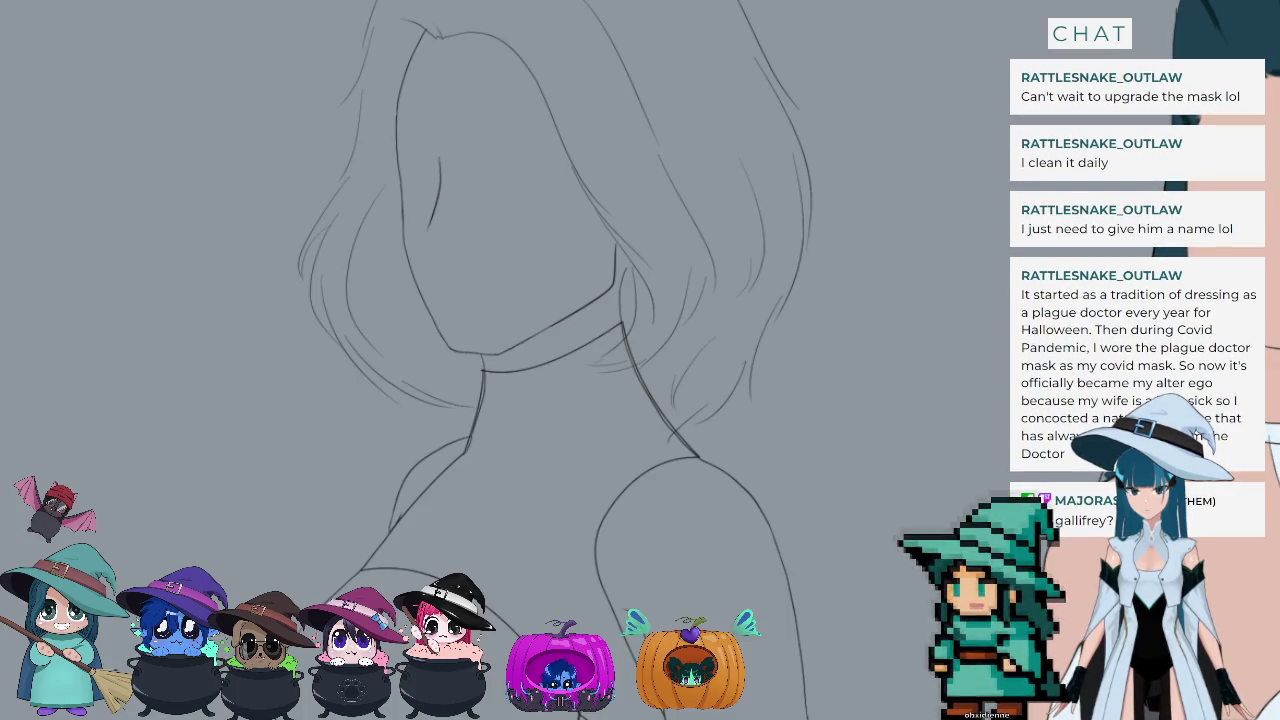
scroll(611, 594, "up", 2)
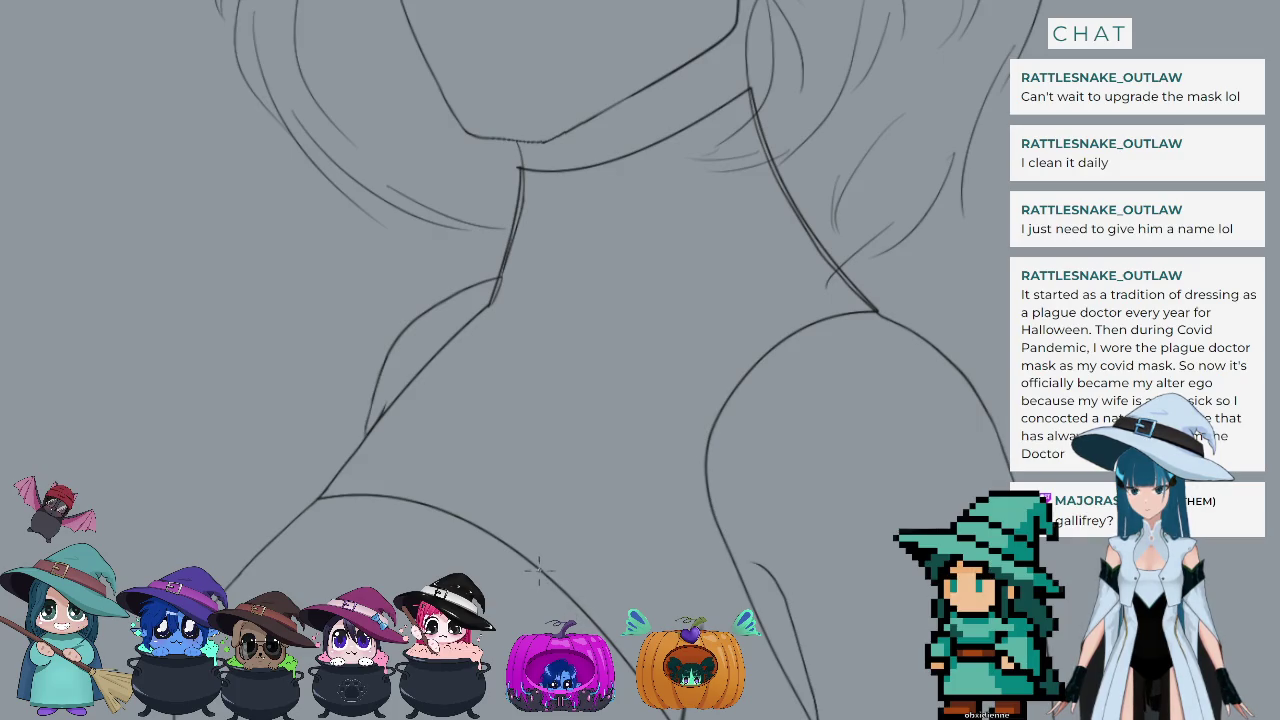
Step: Draw a short stroke from the chest curve's left end down along the body side
left_click_drag(540, 567, 378, 591)
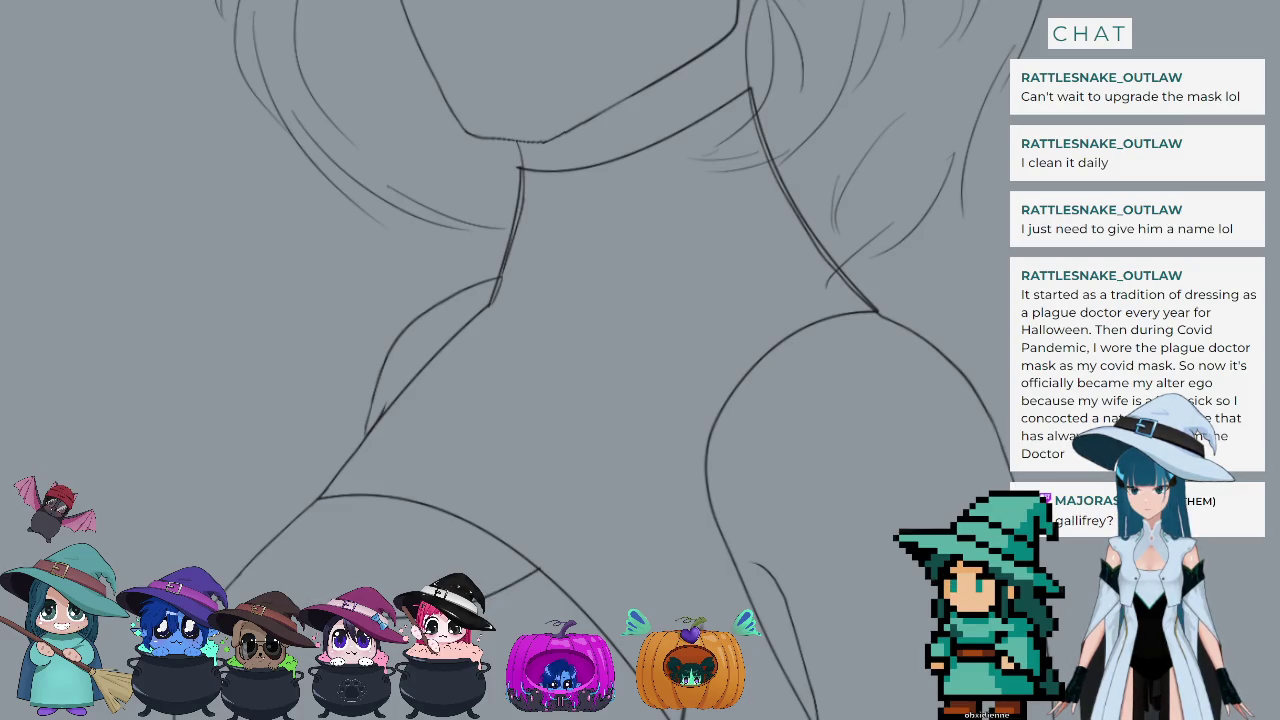
left_click_drag(306, 548, 323, 497)
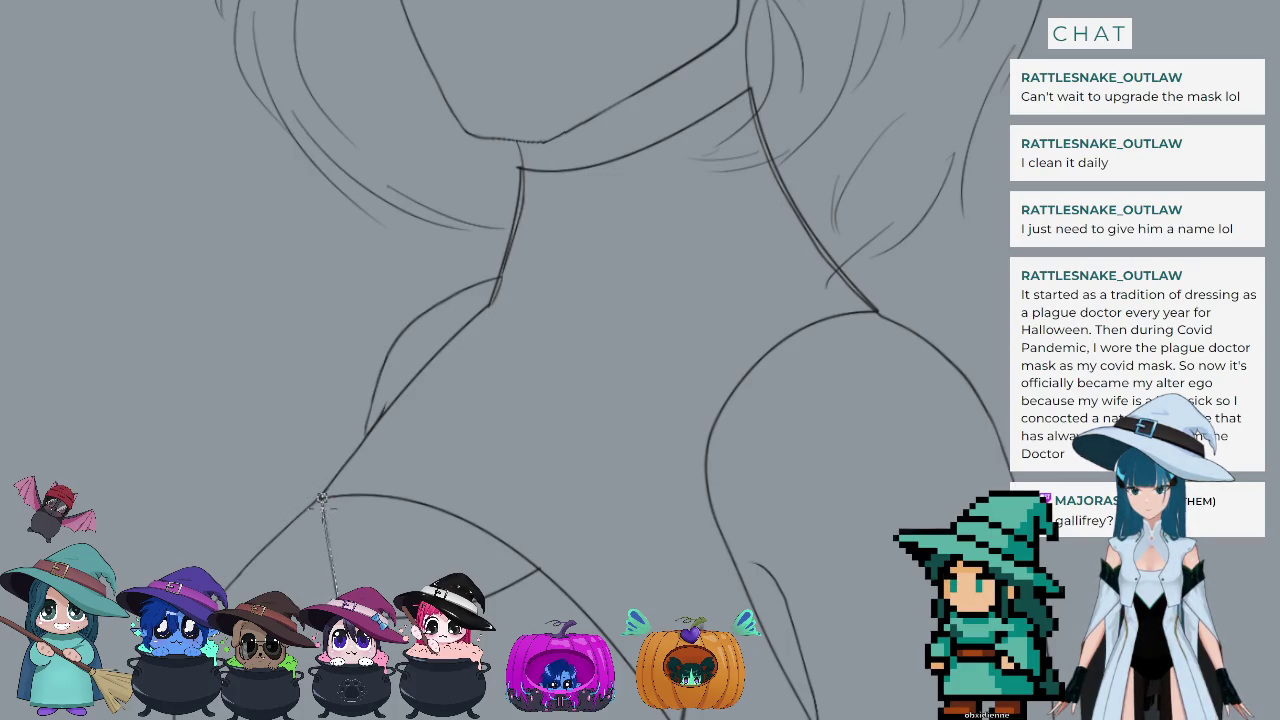
left_click_drag(323, 497, 248, 583)
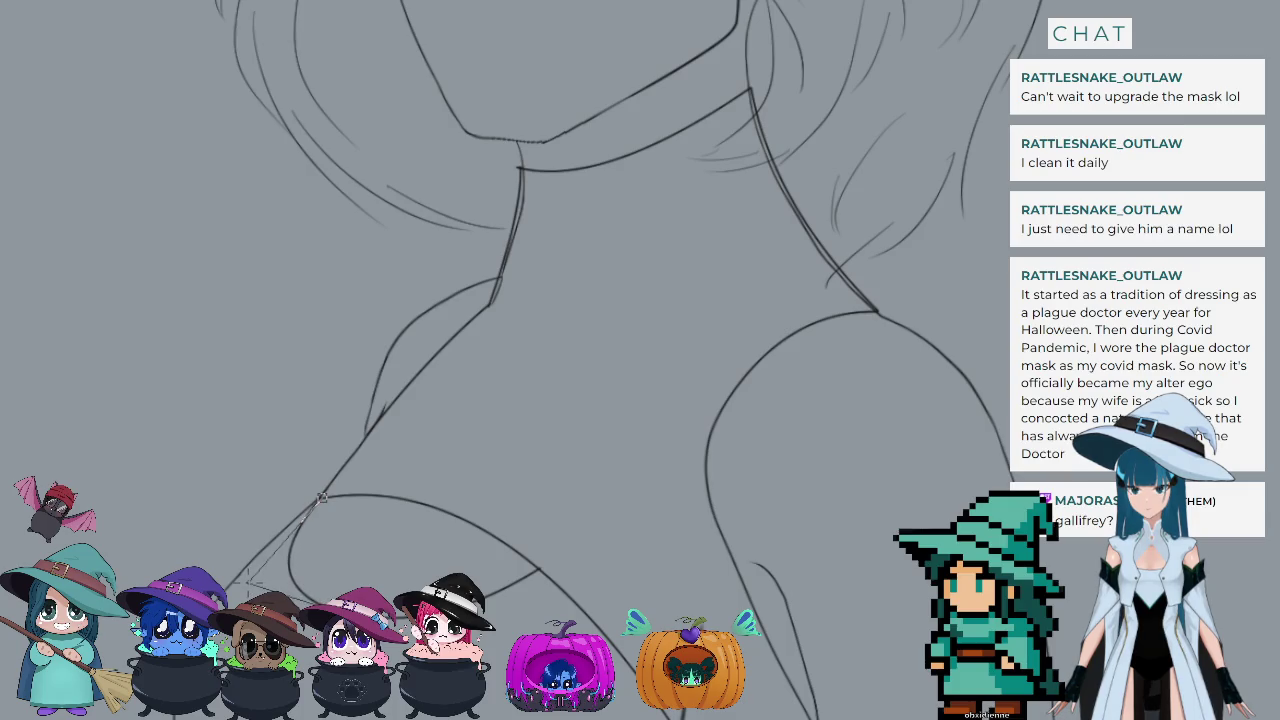
Step: Zoom out to see the full wavy-haired sketch next to the teal-haired reference figure
scroll(329, 443, "down", 3)
scroll(329, 443, "down", 3)
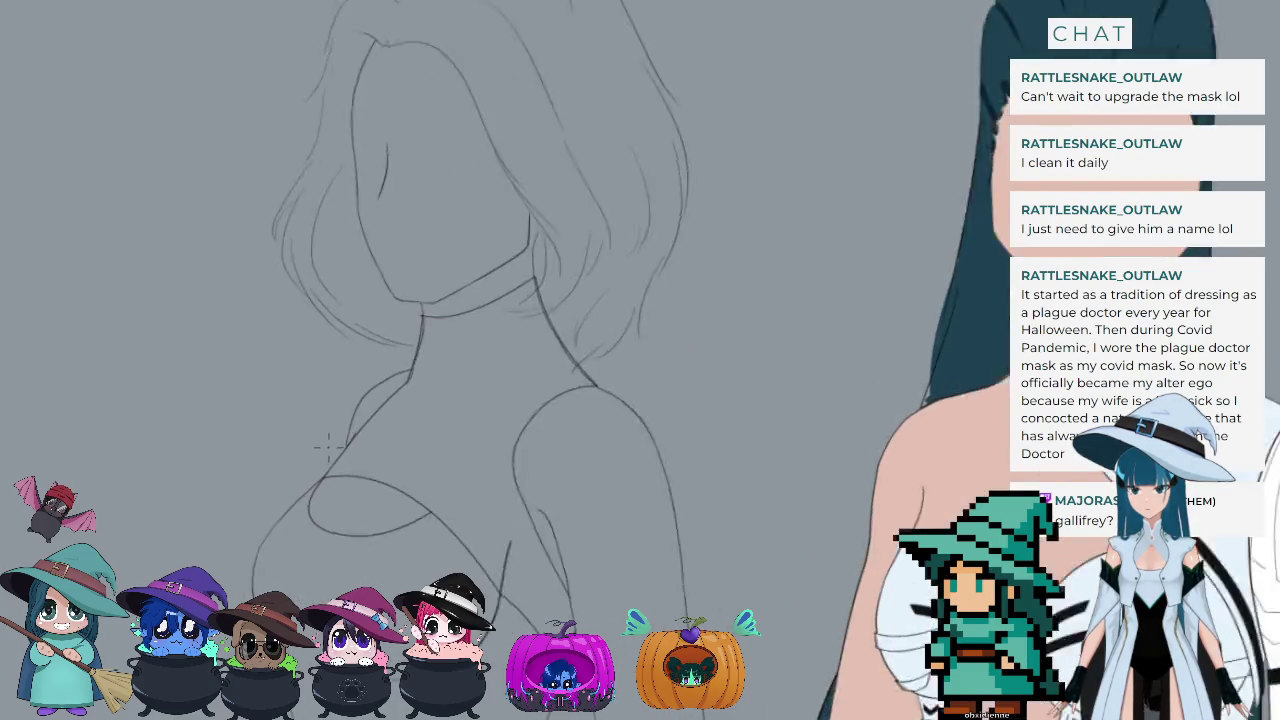
scroll(329, 443, "down", 3)
scroll(325, 447, "down", 2)
scroll(560, 380, "up", 2)
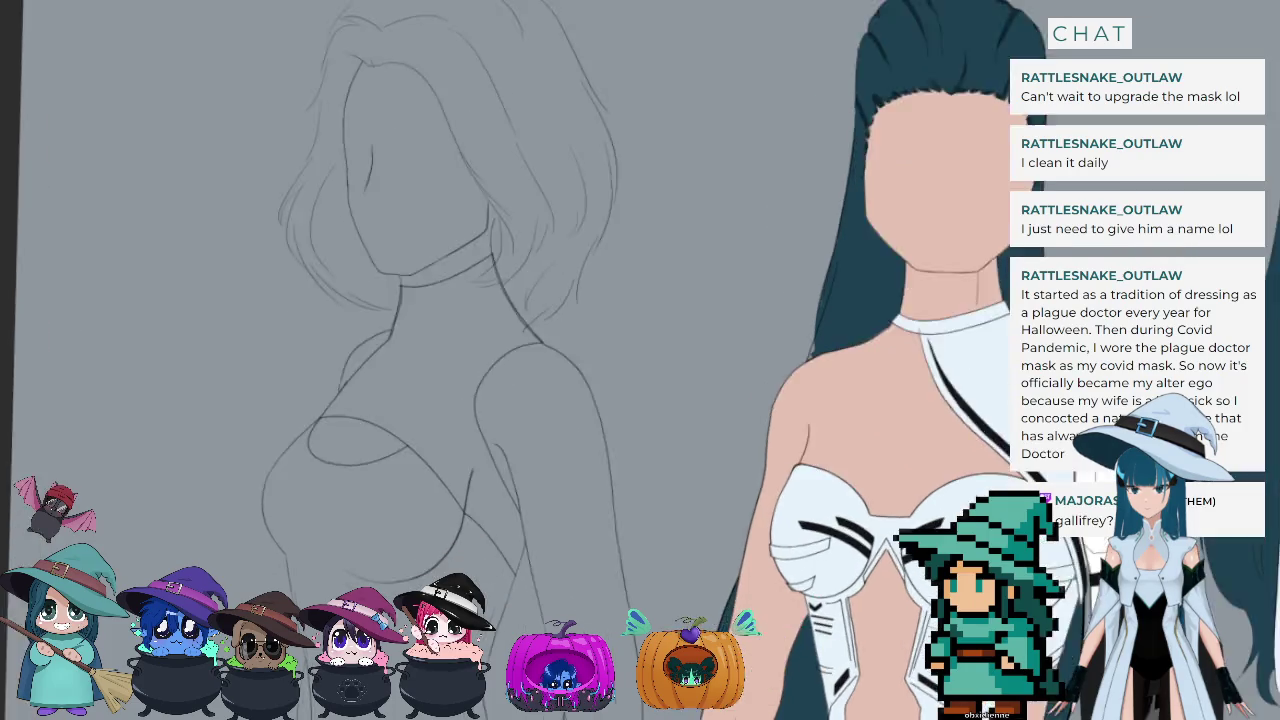
scroll(370, 560, "up", 2)
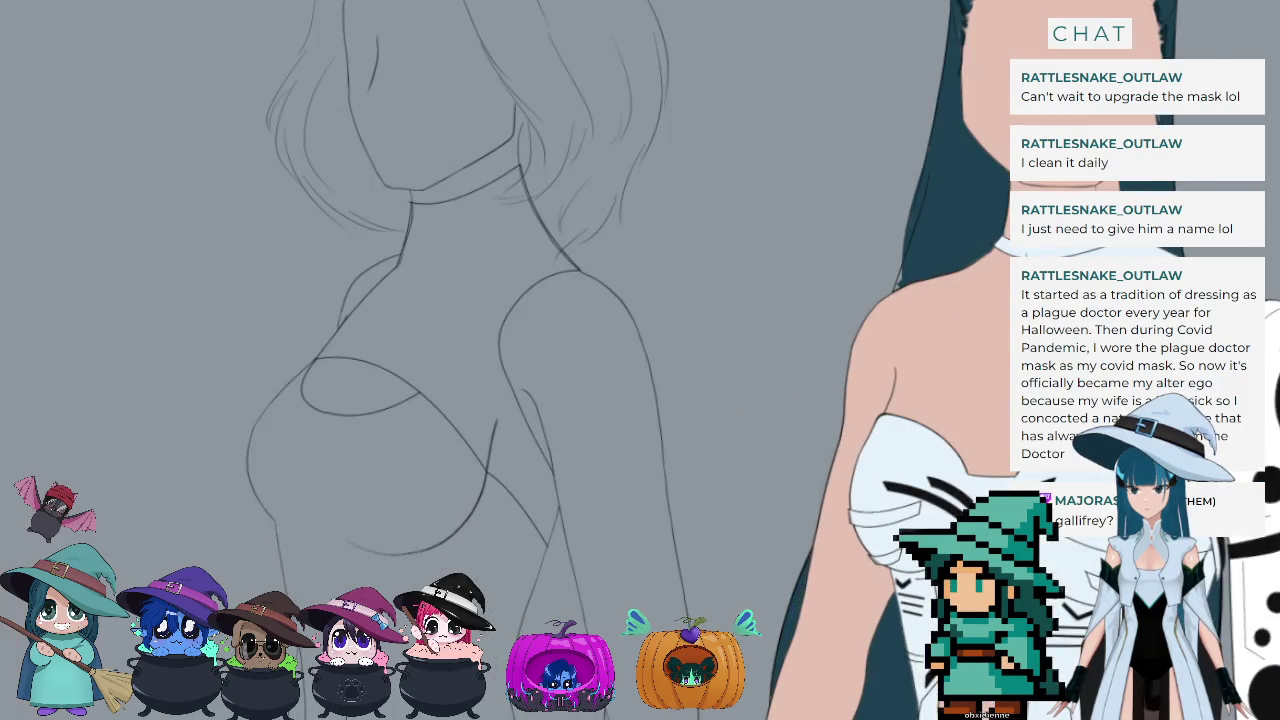
scroll(370, 560, "up", 2)
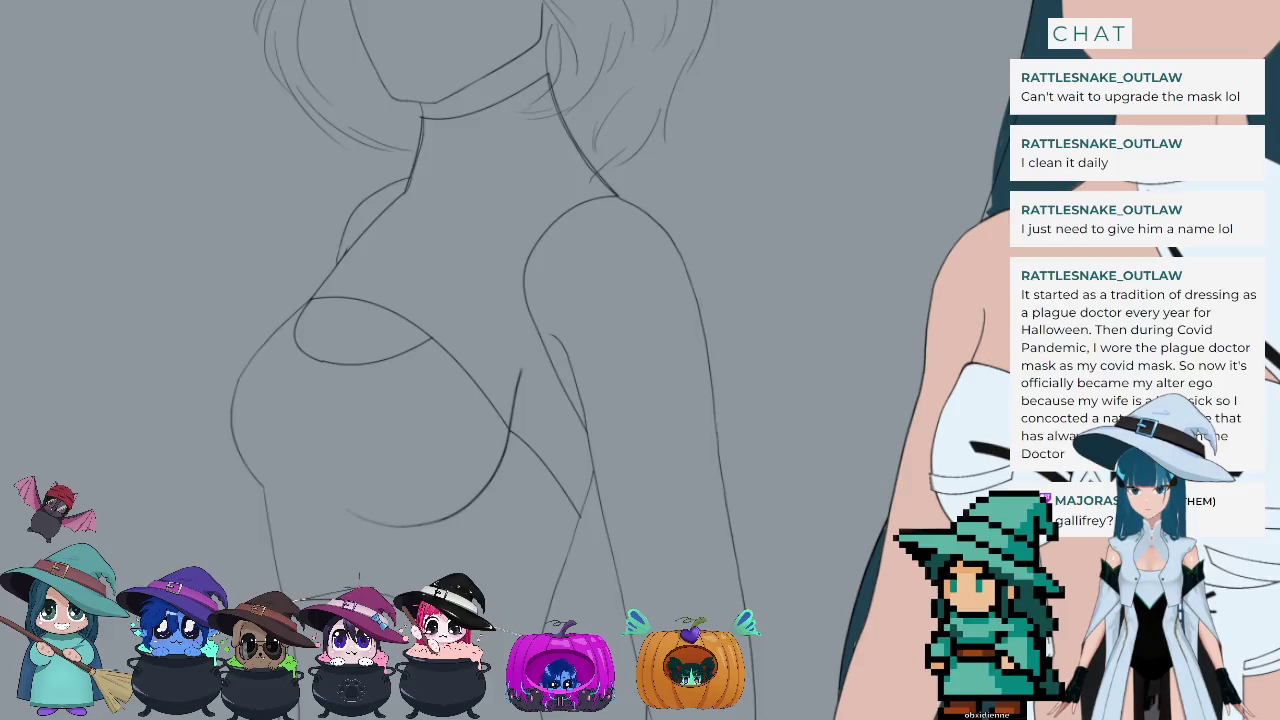
scroll(330, 536, "down", 3)
scroll(320, 536, "down", 2)
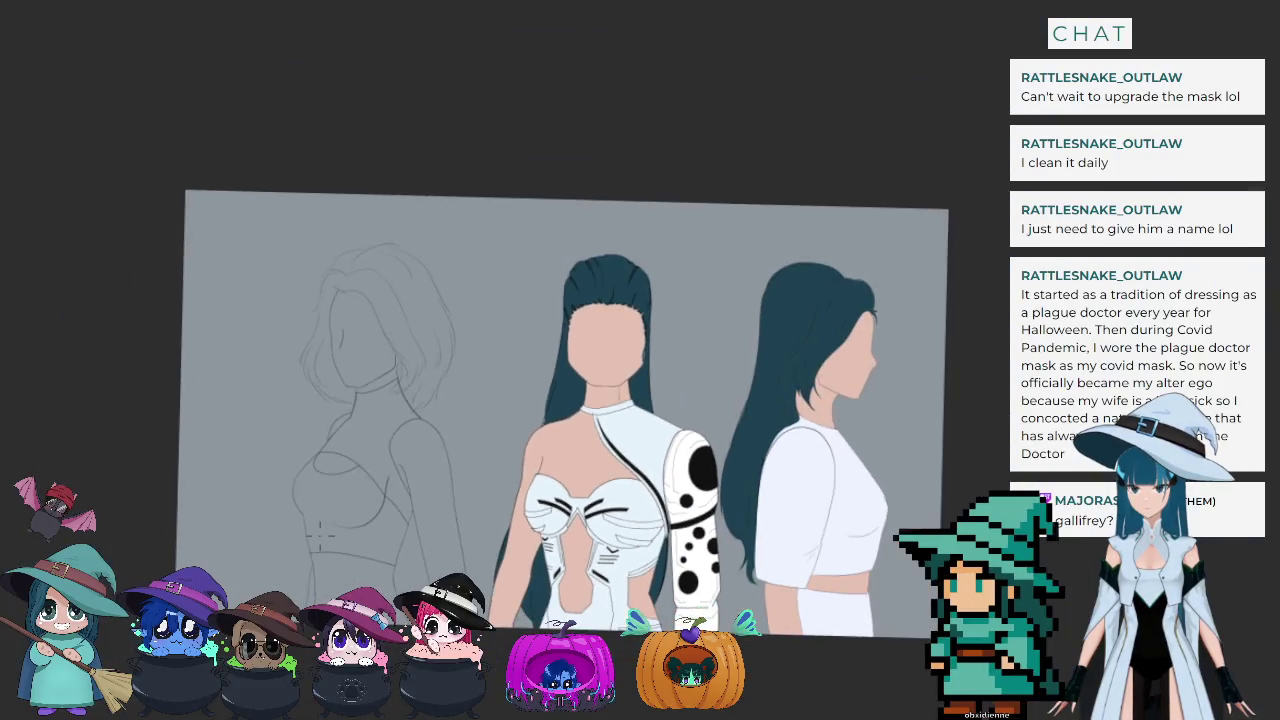
scroll(330, 540, "up", 2)
scroll(337, 545, "up", 2)
scroll(345, 545, "up", 1)
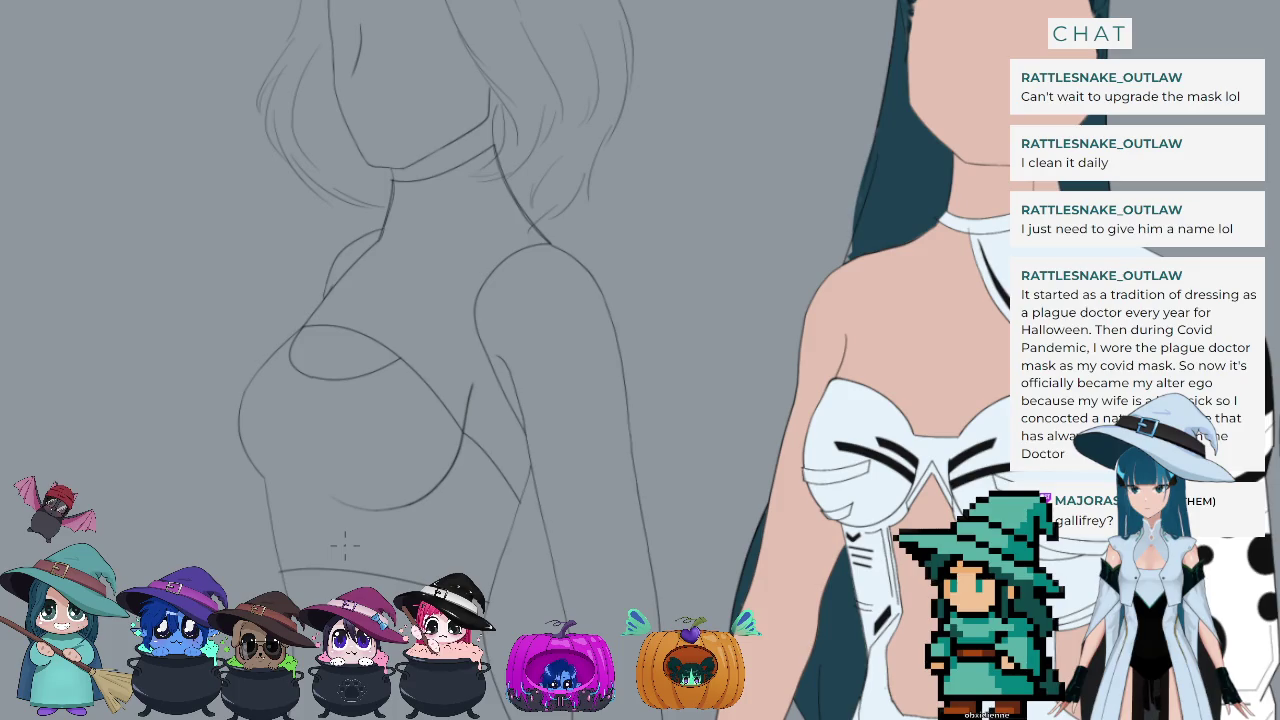
scroll(345, 545, "down", 1)
scroll(345, 545, "down", 1)
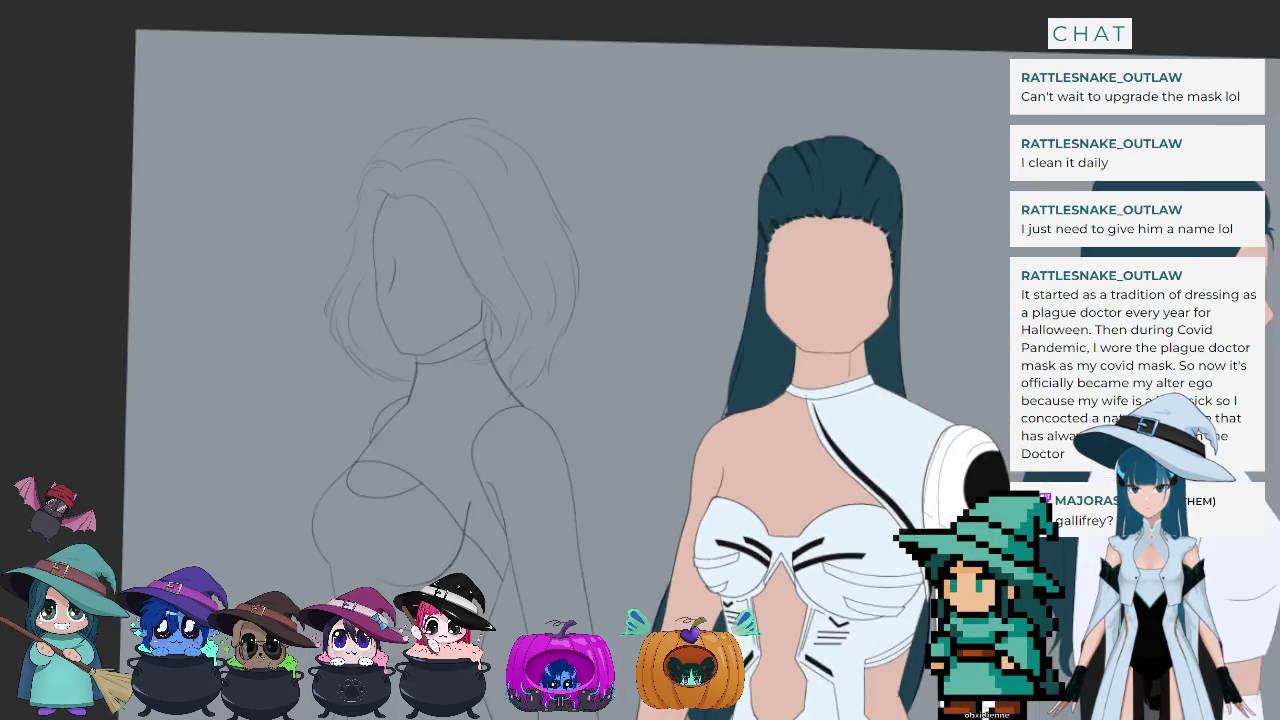
scroll(345, 545, "down", 1)
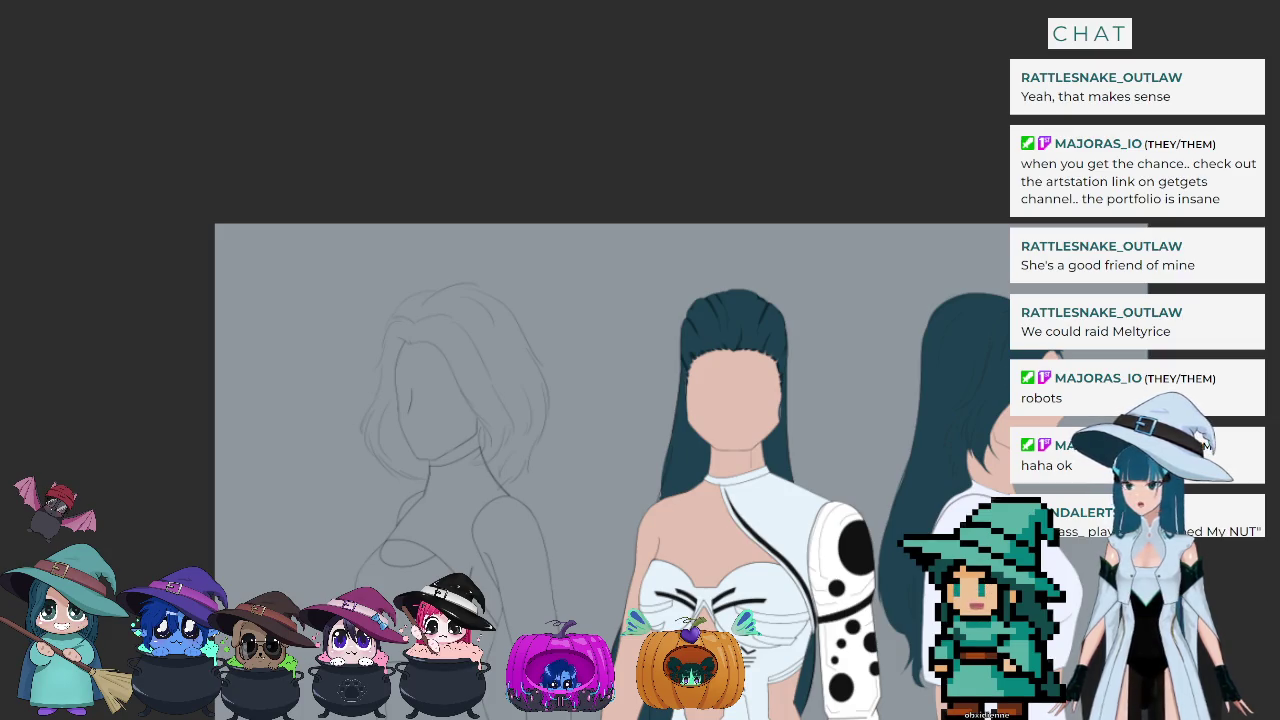
scroll(875, 320, "down", 1)
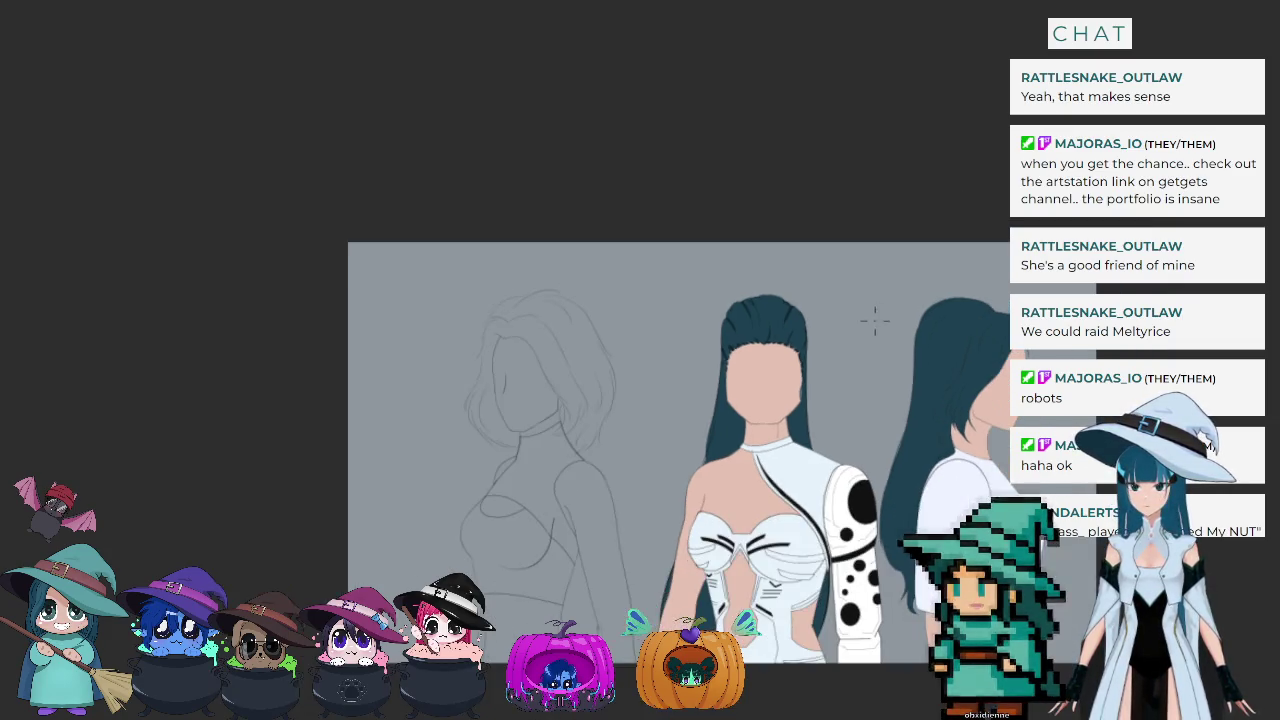
scroll(875, 320, "down", 1)
scroll(875, 320, "down", 1)
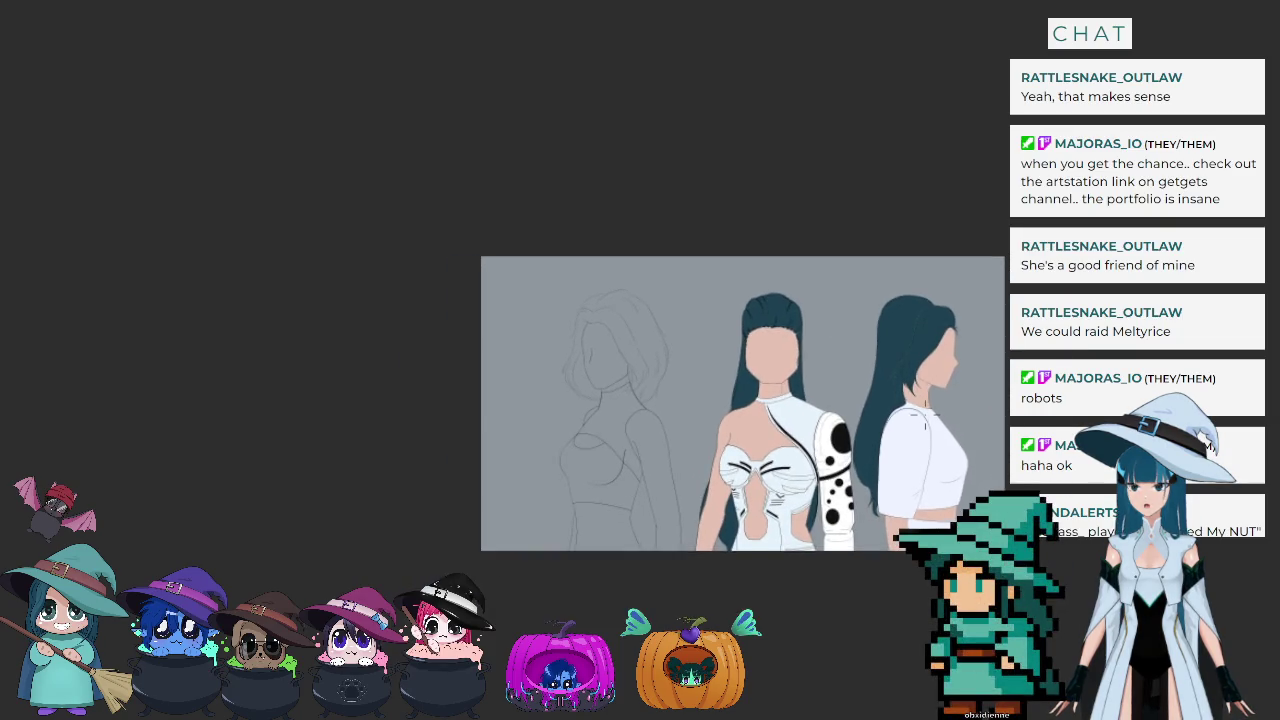
scroll(916, 412, "up", 2)
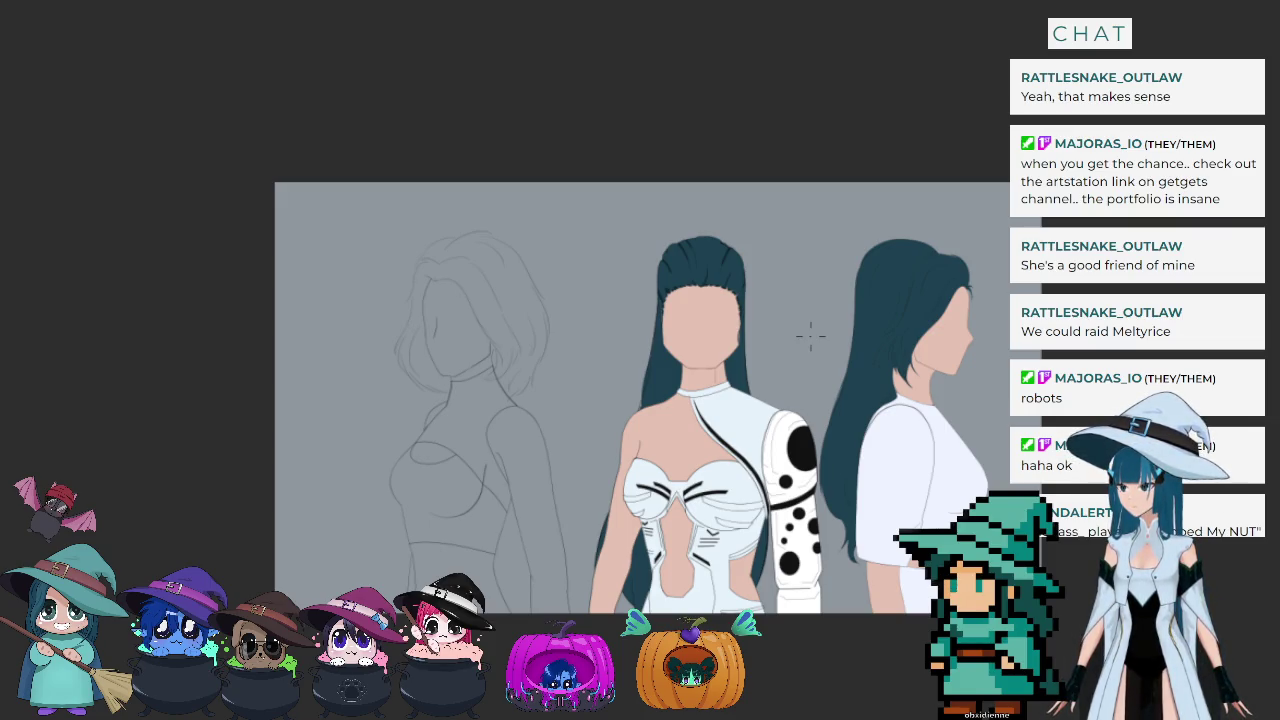
scroll(465, 305, "up", 3)
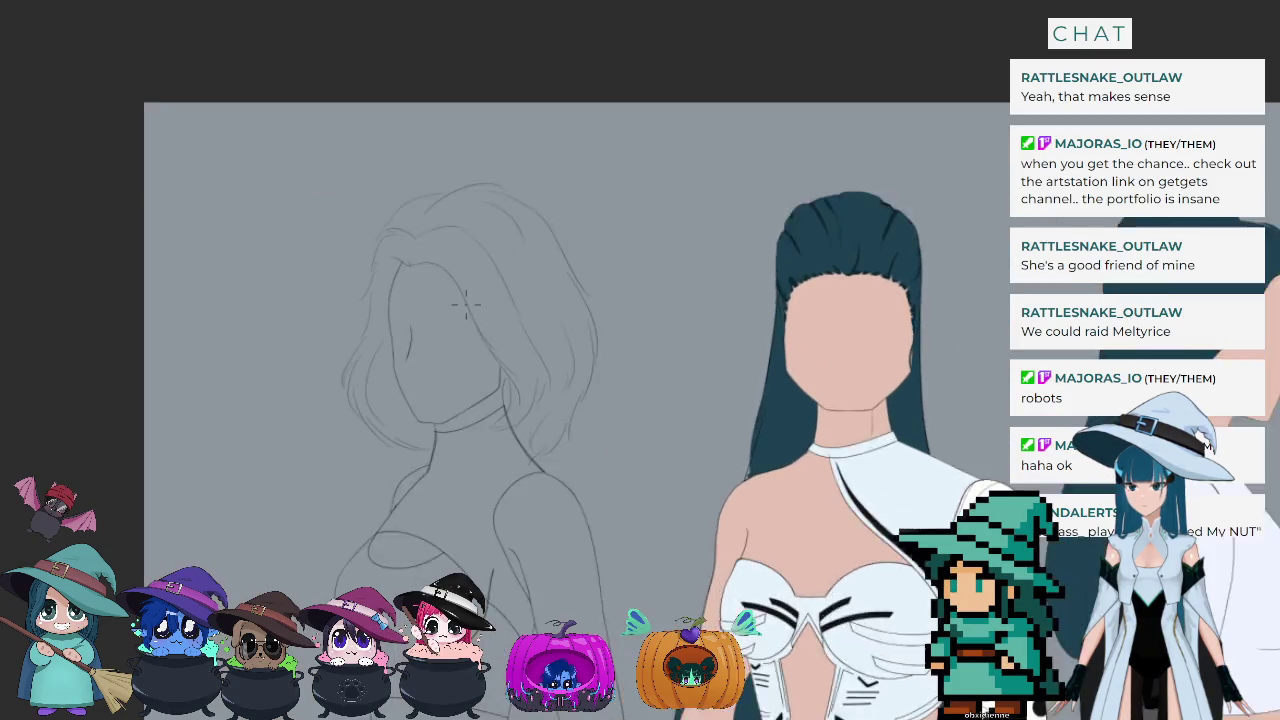
scroll(465, 305, "up", 1)
scroll(465, 305, "up", 1)
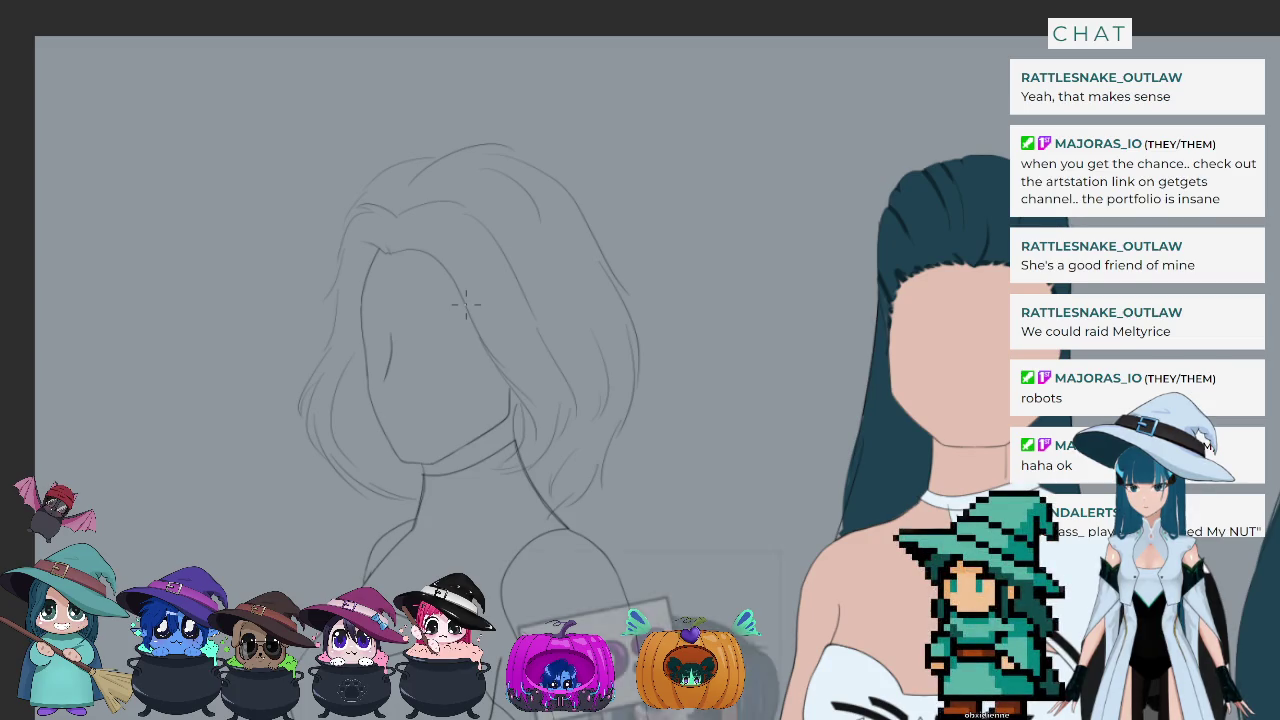
scroll(465, 305, "down", 2)
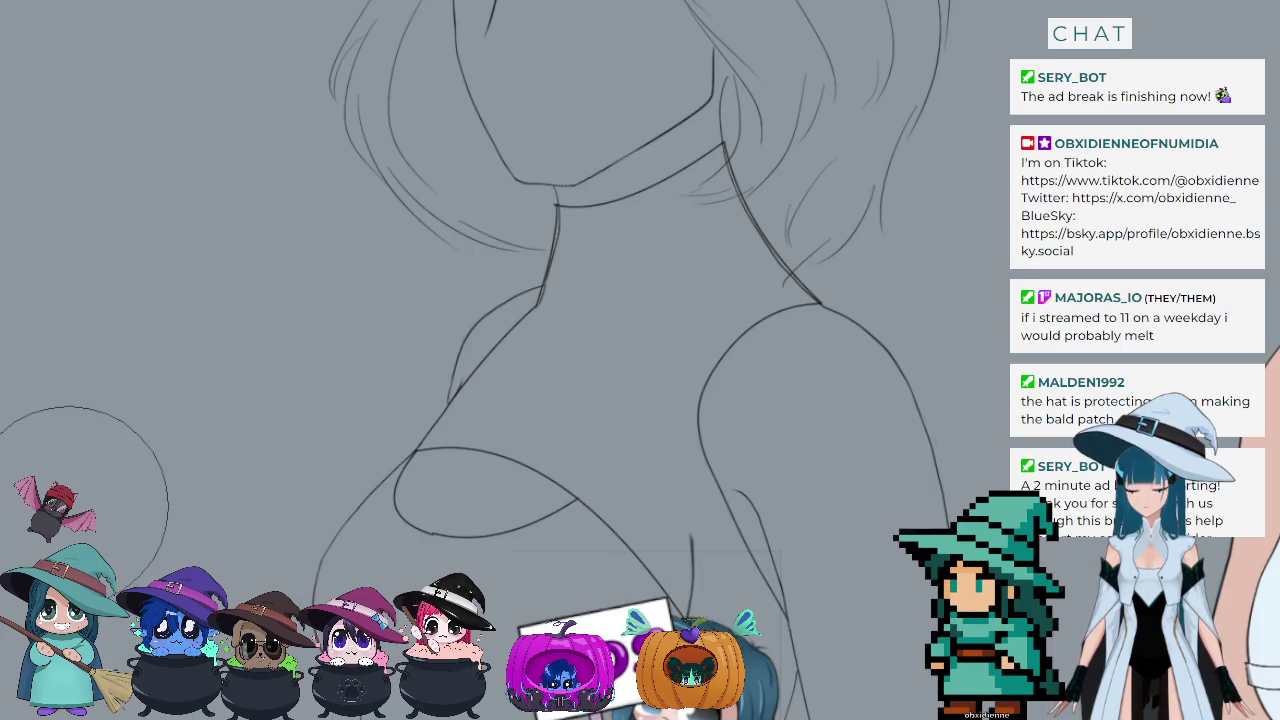
scroll(451, 420, "down", 2)
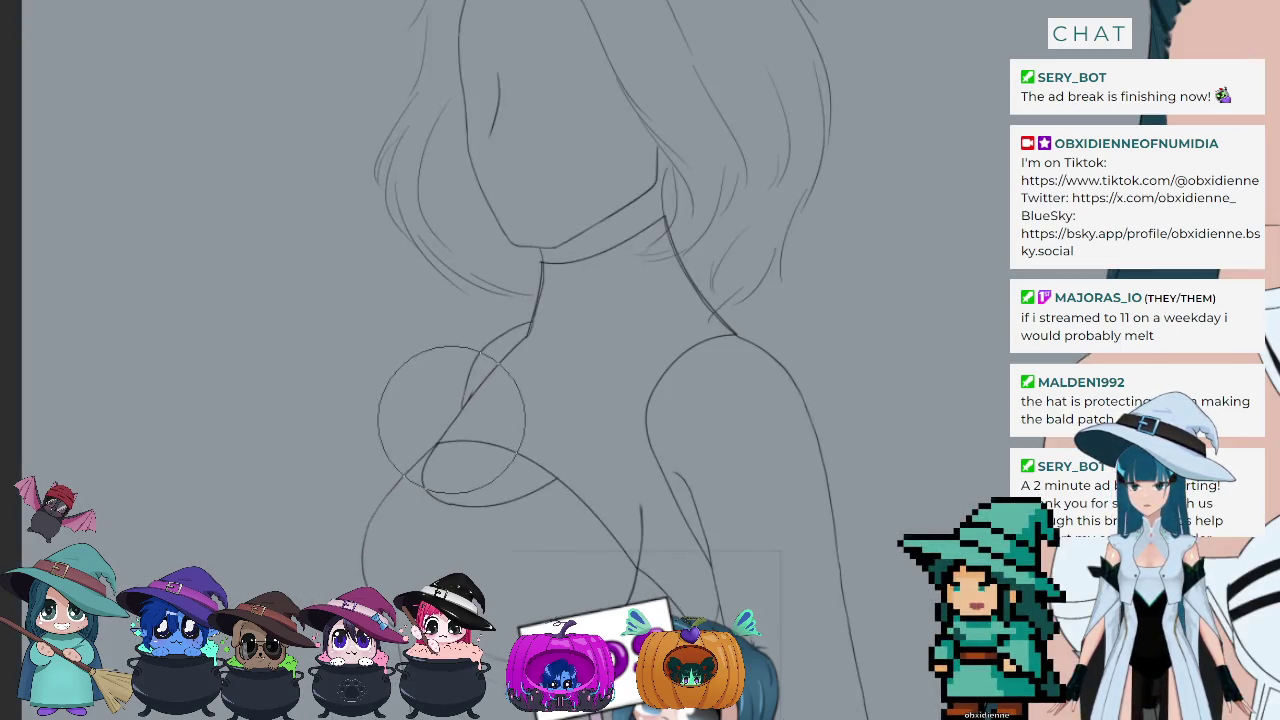
scroll(451, 420, "down", 2)
scroll(560, 47, "up", 1)
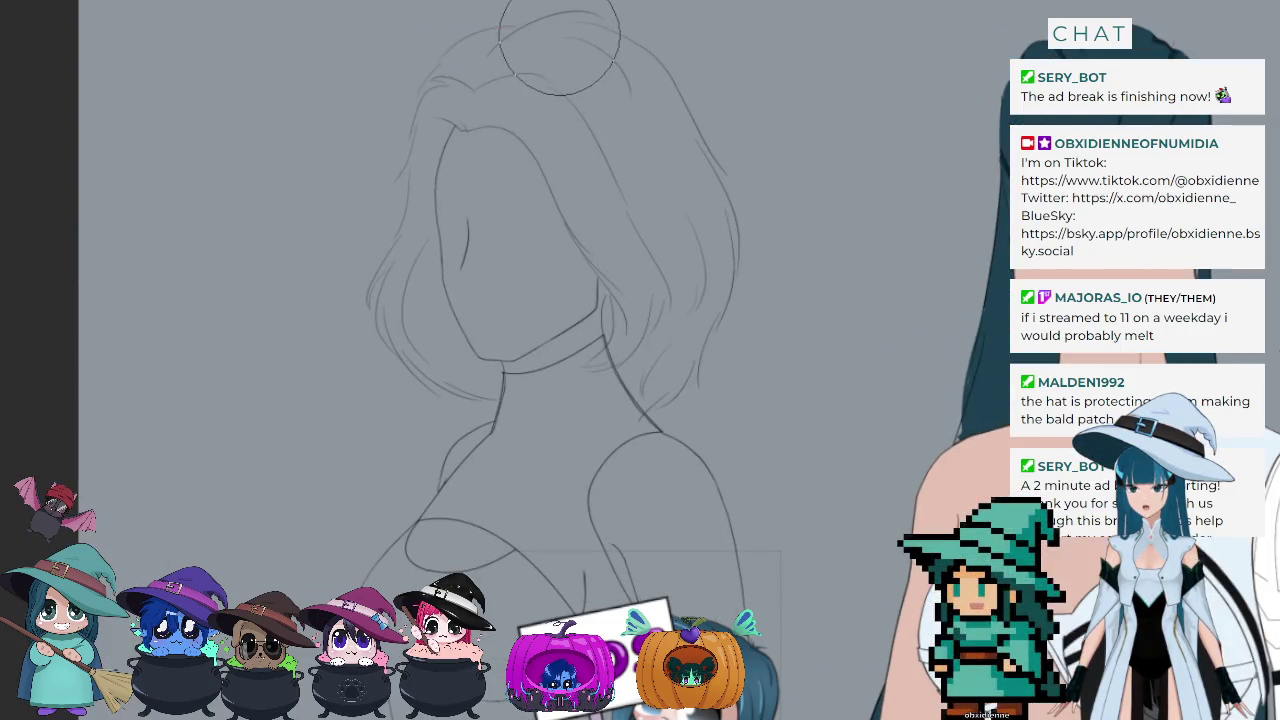
scroll(559, 47, "up", 1)
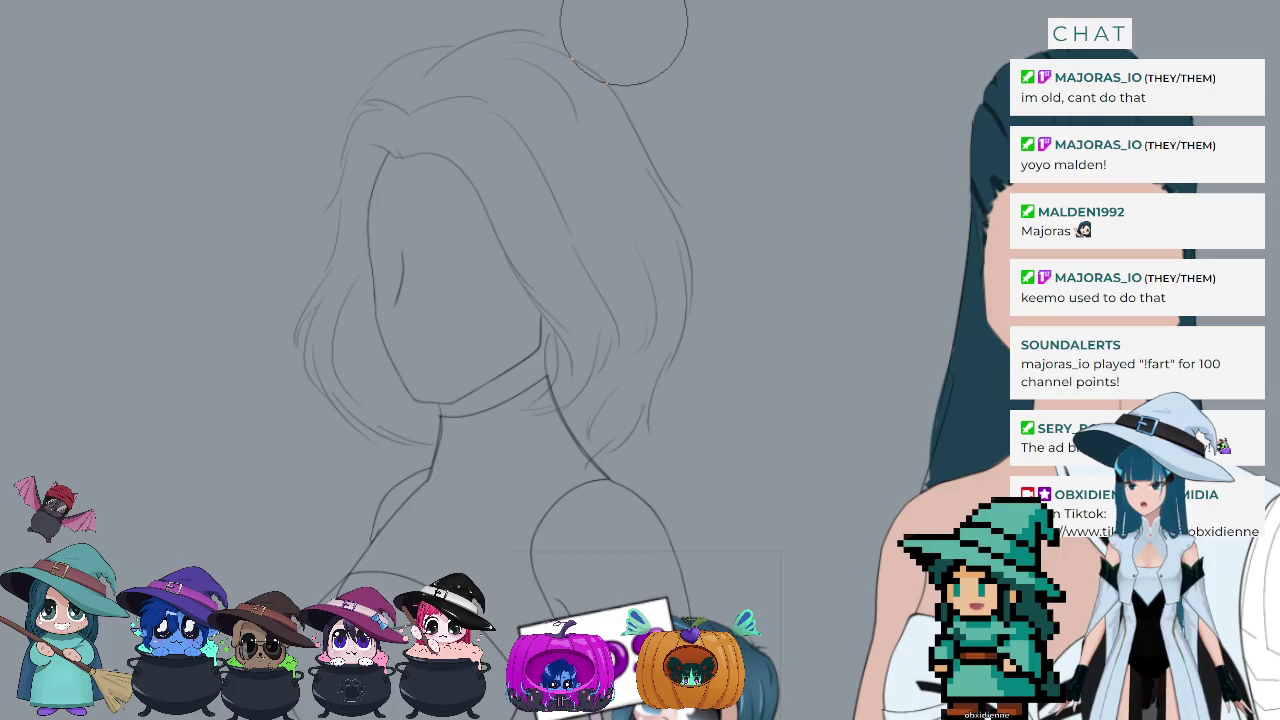
scroll(490, 240, "down", 3)
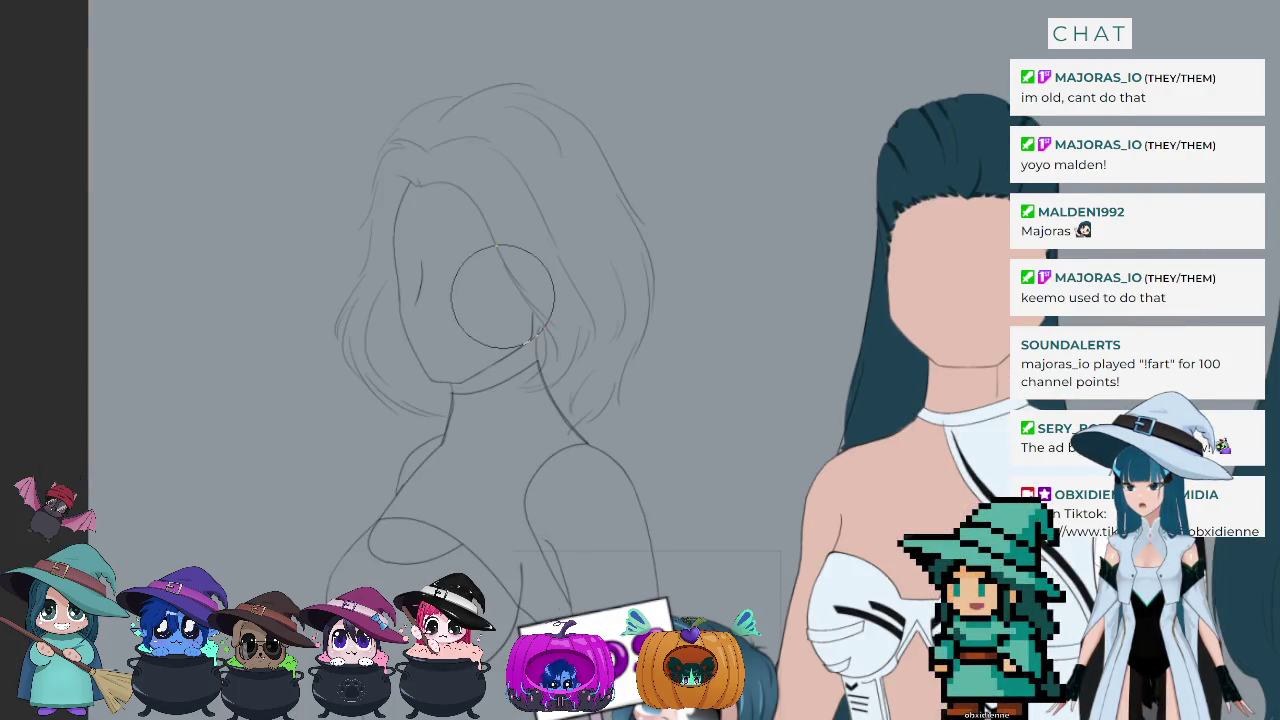
scroll(502, 297, "down", 2)
scroll(500, 250, "down", 2)
scroll(496, 170, "down", 1)
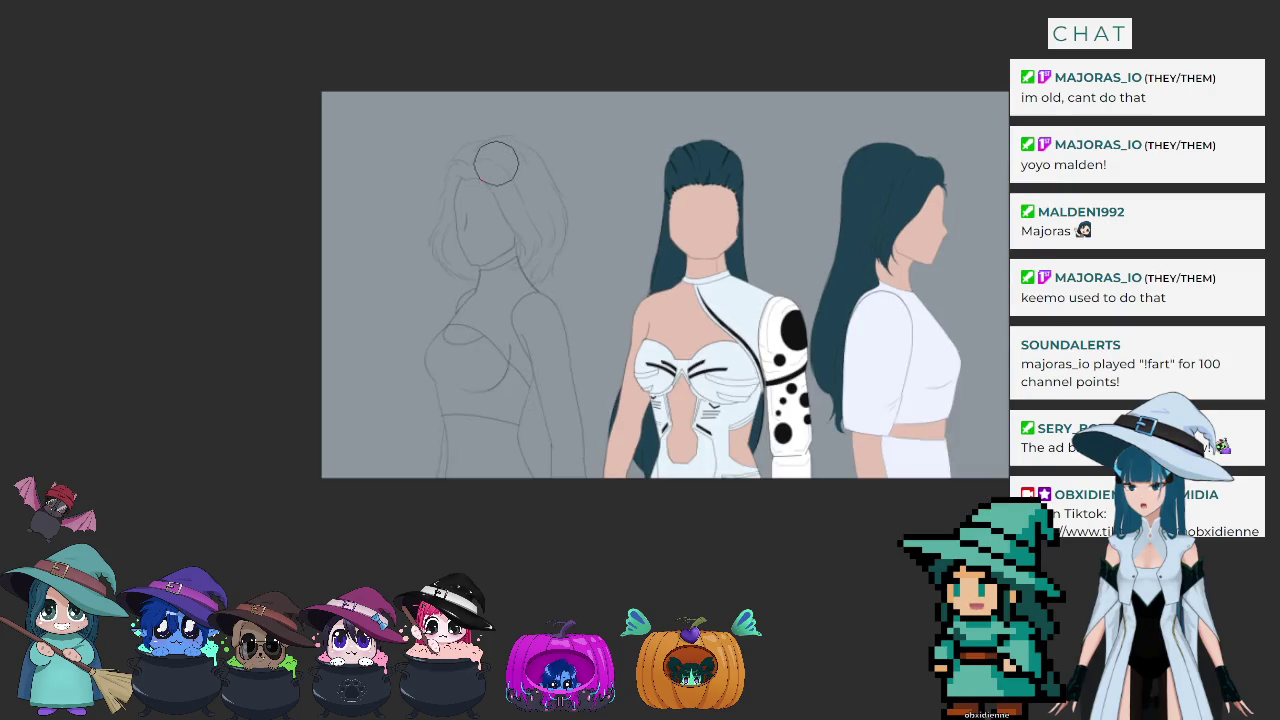
scroll(496, 163, "up", 2)
scroll(496, 163, "up", 2)
scroll(496, 163, "up", 1)
scroll(496, 163, "up", 1)
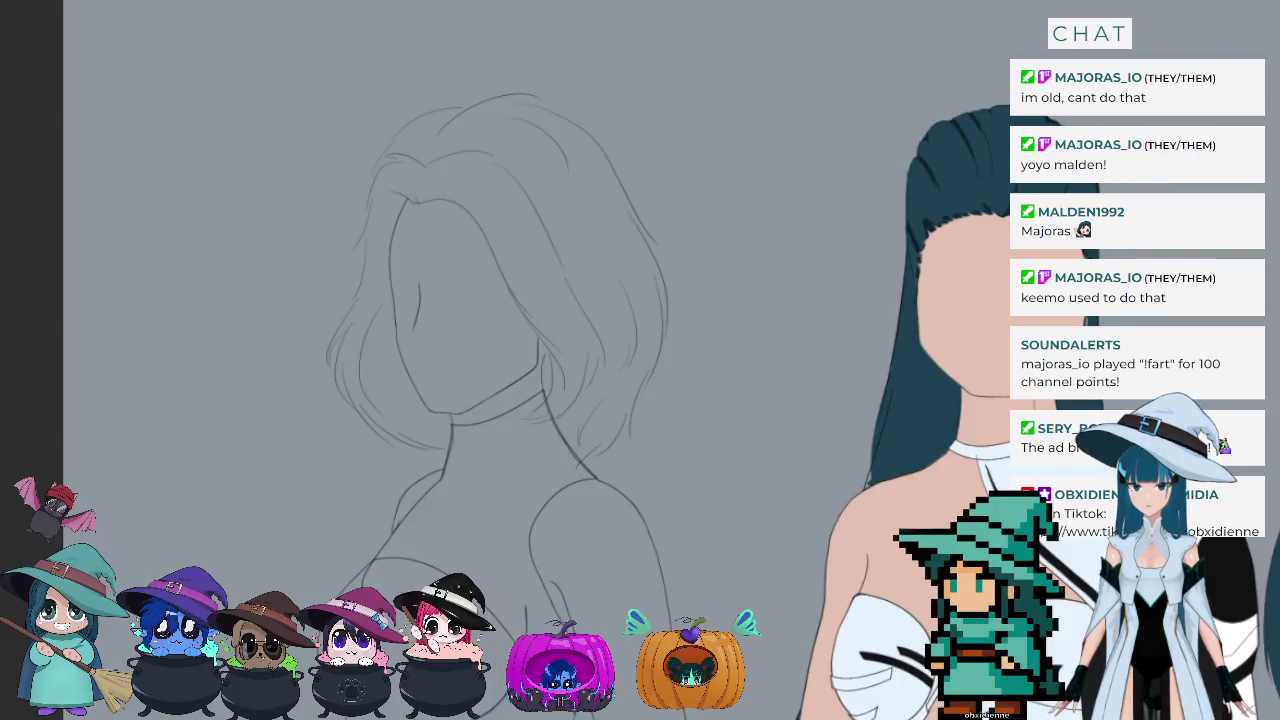
Step: Select the shoulder and face areas, fill them with skin tone, and deselect
left_click(595, 560)
left_click(465, 300, "shift")
left_click(540, 385, "shift")
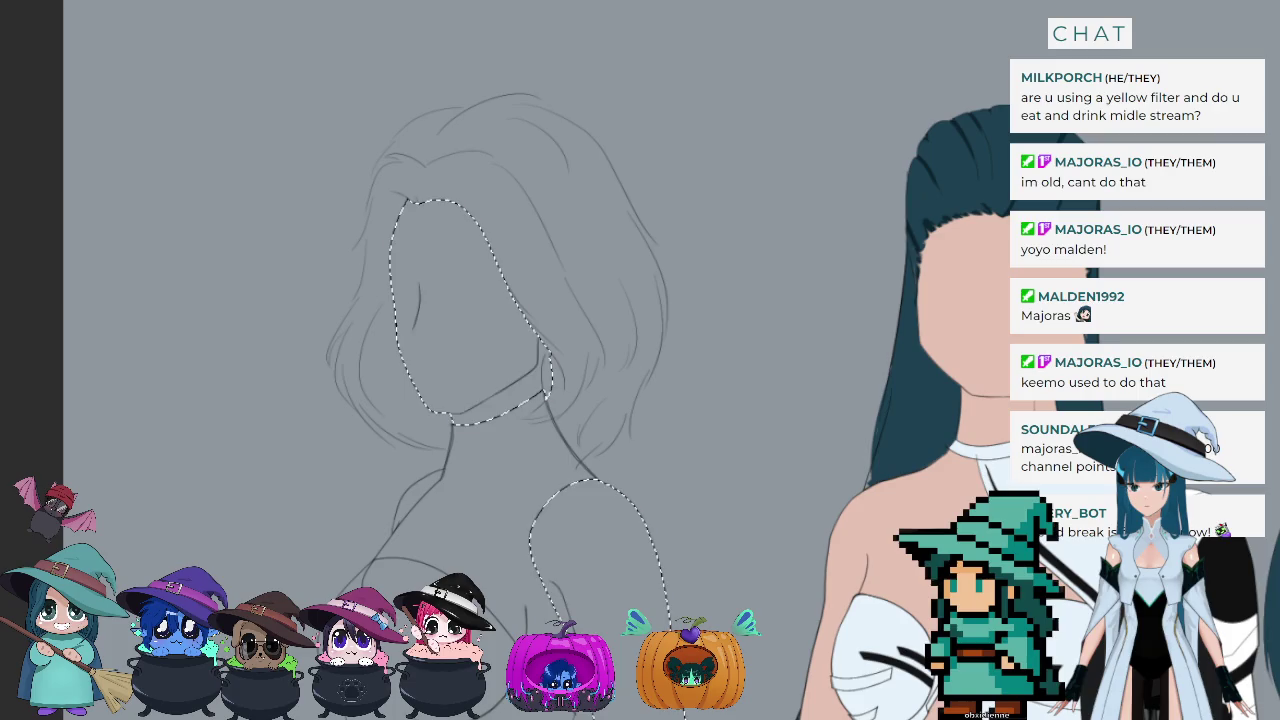
key("alt+BackSpace")
key("ctrl+d")
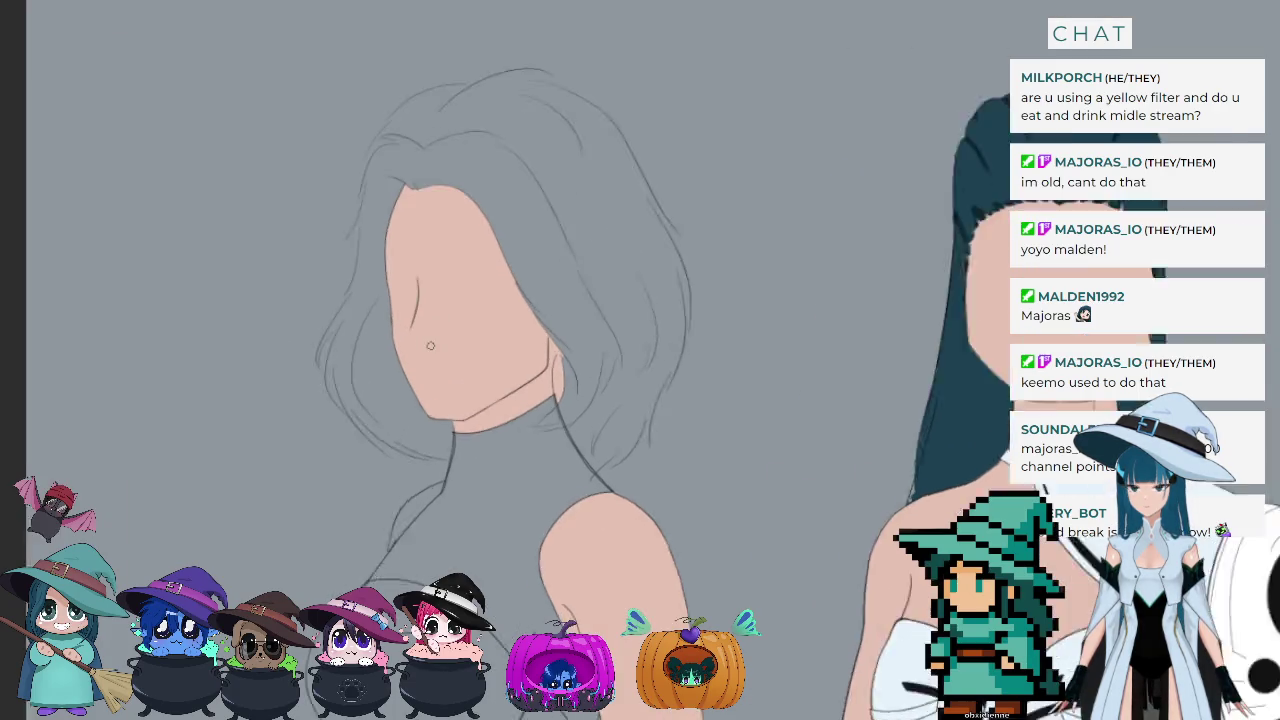
scroll(635, 352, "up", 5)
scroll(635, 352, "up", 2)
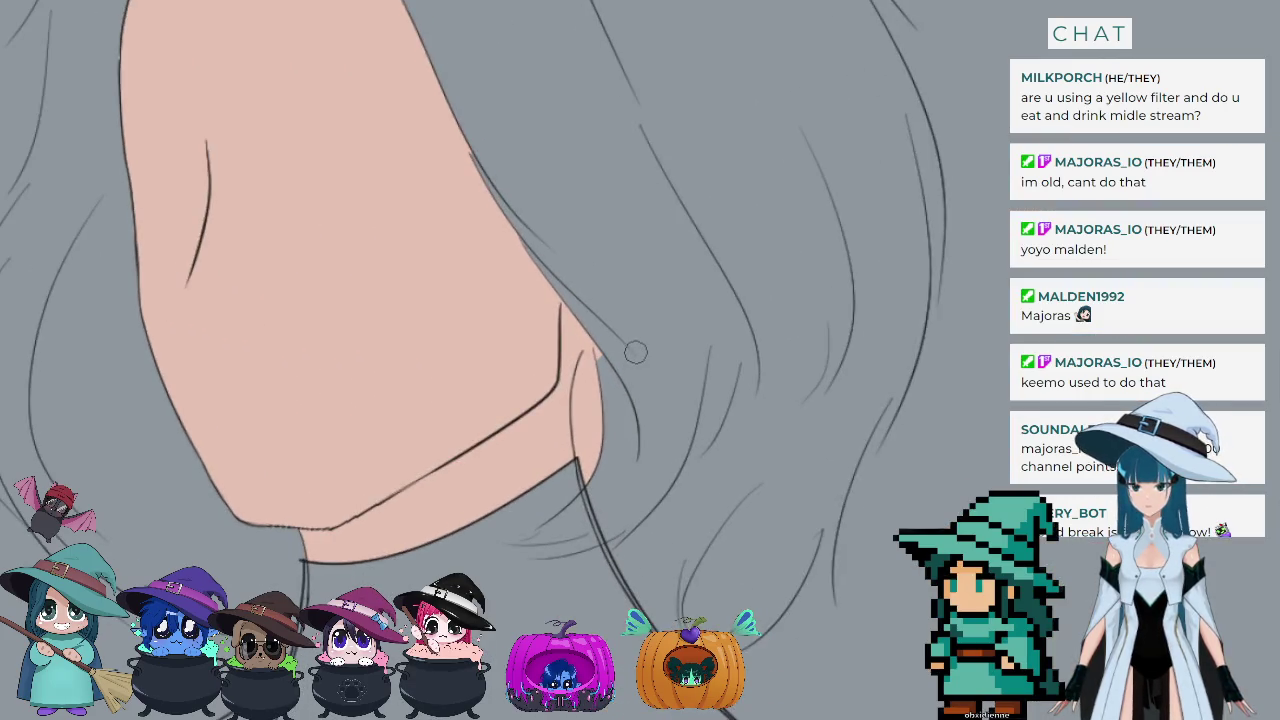
Step: Paint skin colour over the grey gap along the right side of the jaw
left_click_drag(594, 388, 597, 347)
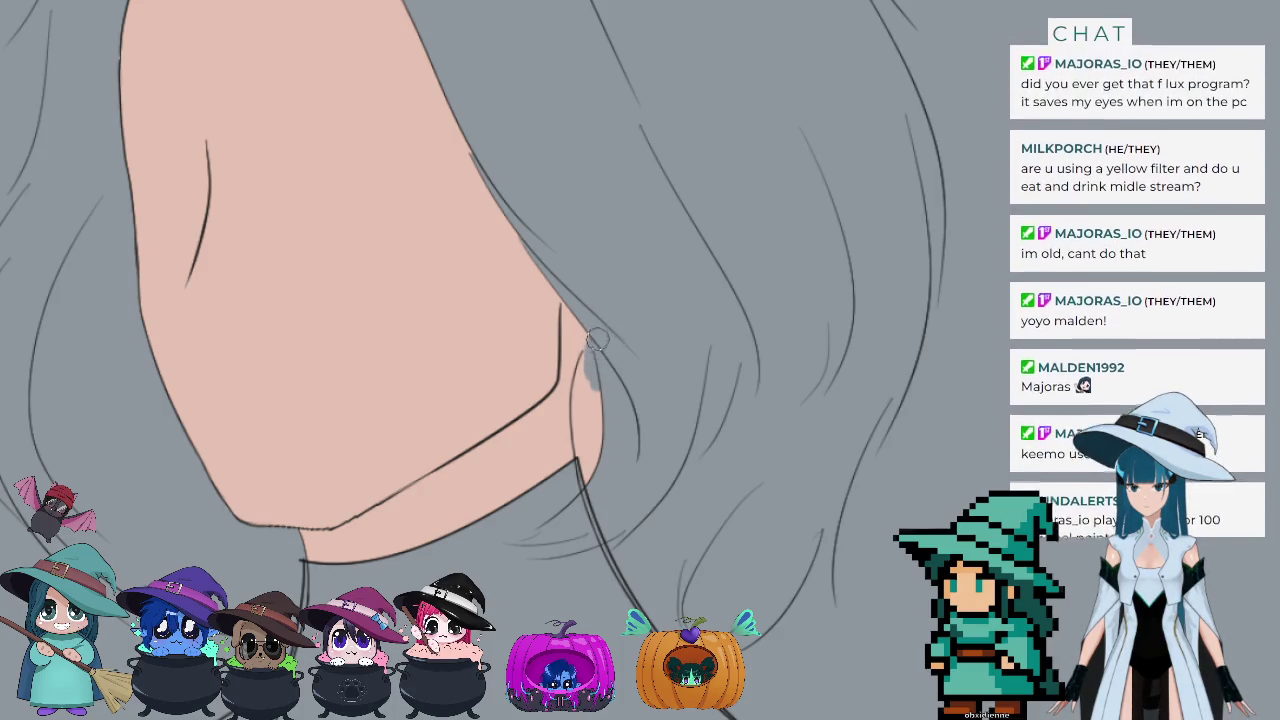
mouse_move(590, 385)
left_mouse_down()
mouse_move(600, 425)
mouse_move(586, 482)
mouse_move(588, 468)
left_mouse_up()
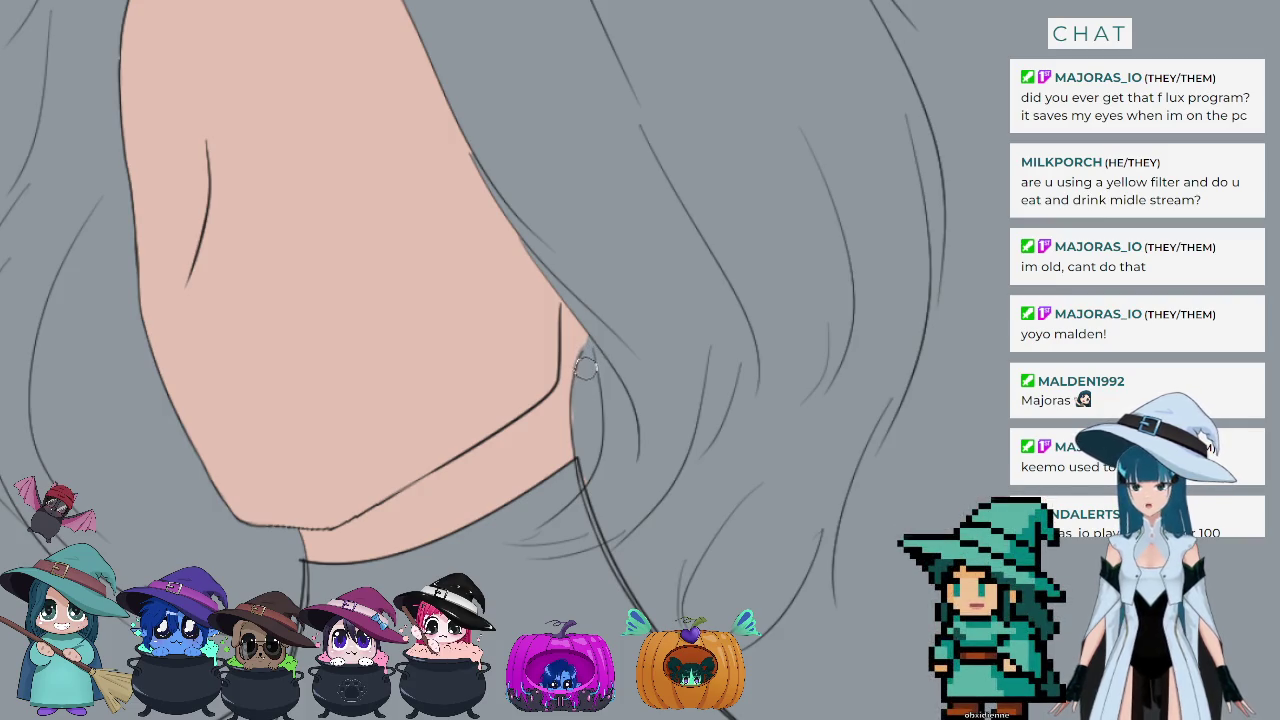
left_click_drag(590, 338, 585, 480)
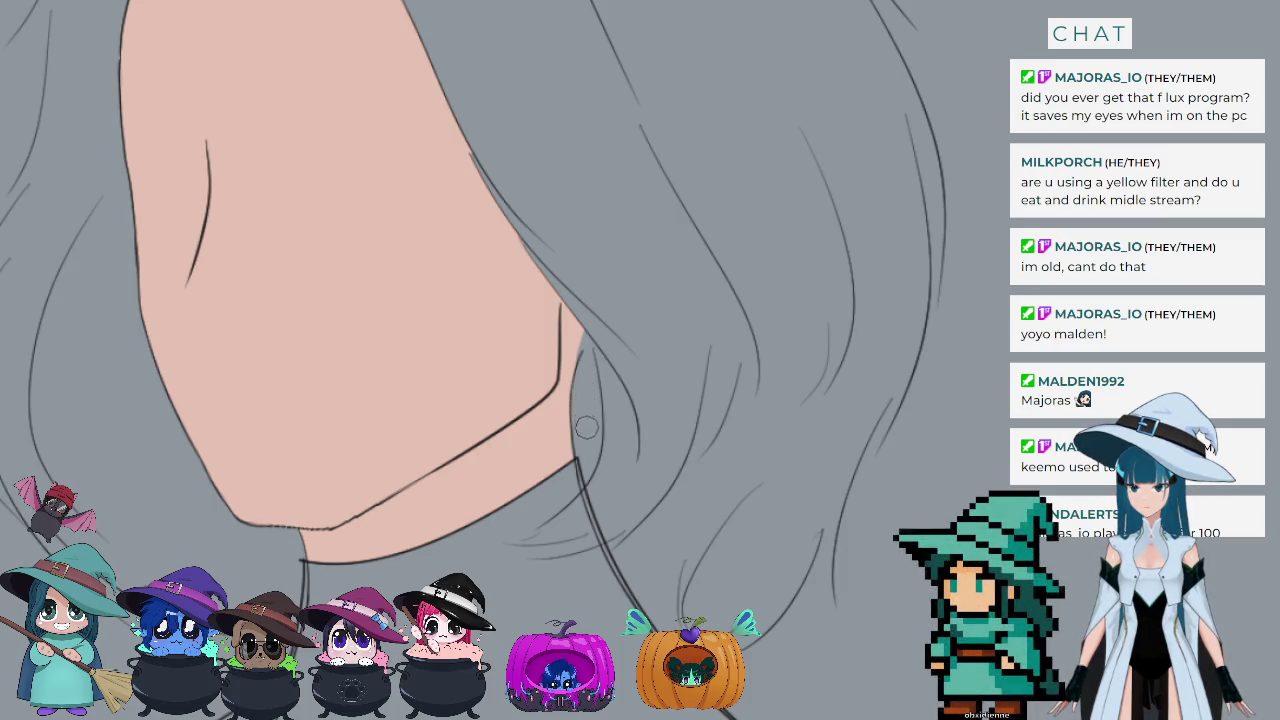
scroll(587, 427, "down", 1)
scroll(522, 502, "down", 1)
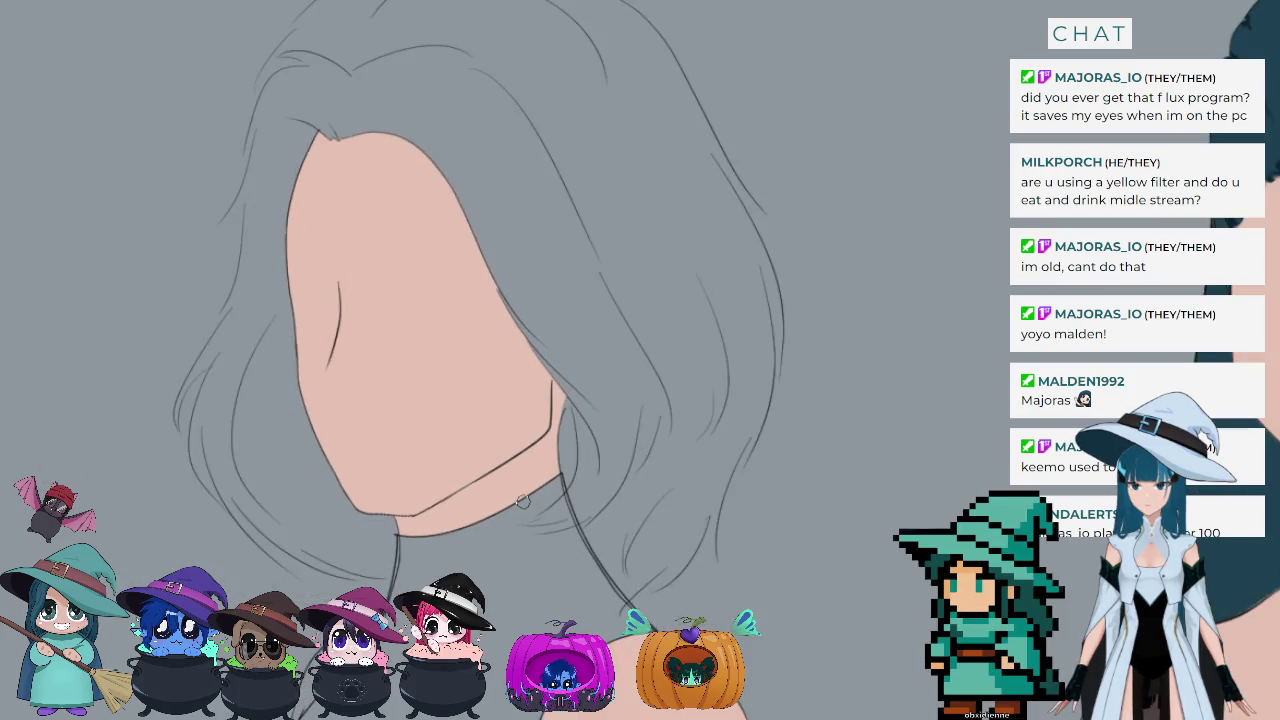
scroll(522, 502, "down", 1)
scroll(515, 480, "down", 1)
scroll(510, 460, "down", 1)
scroll(500, 441, "up", 2)
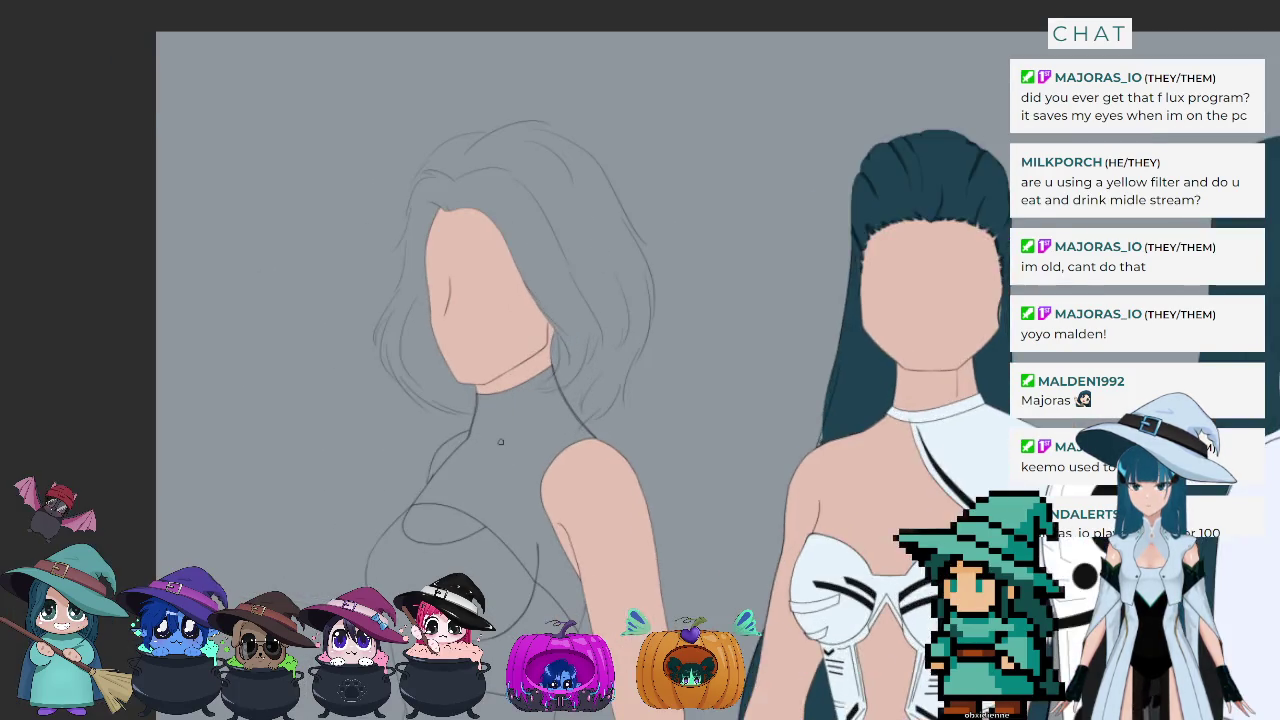
scroll(333, 383, "up", 1)
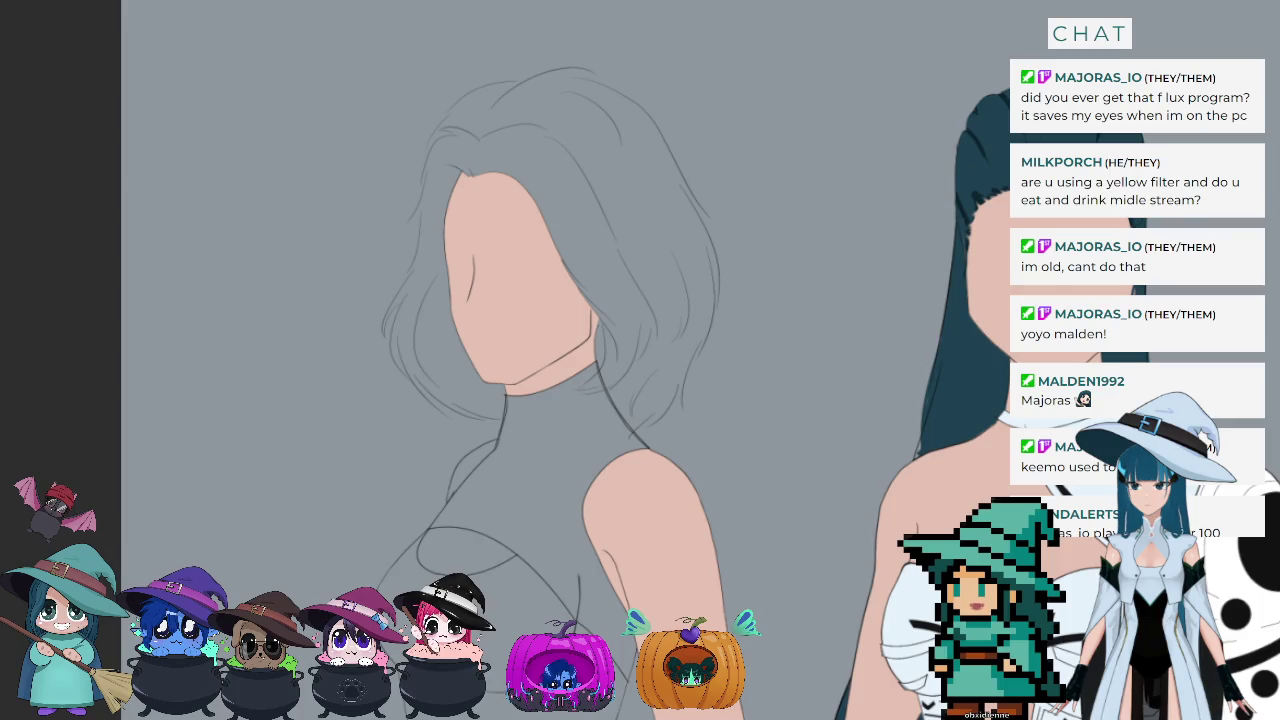
Step: Select the upper chest and an area near the neck, fill with skin colour, and deselect
left_click_drag(417, 527, 517, 575)
left_click_drag(495, 442, 448, 498)
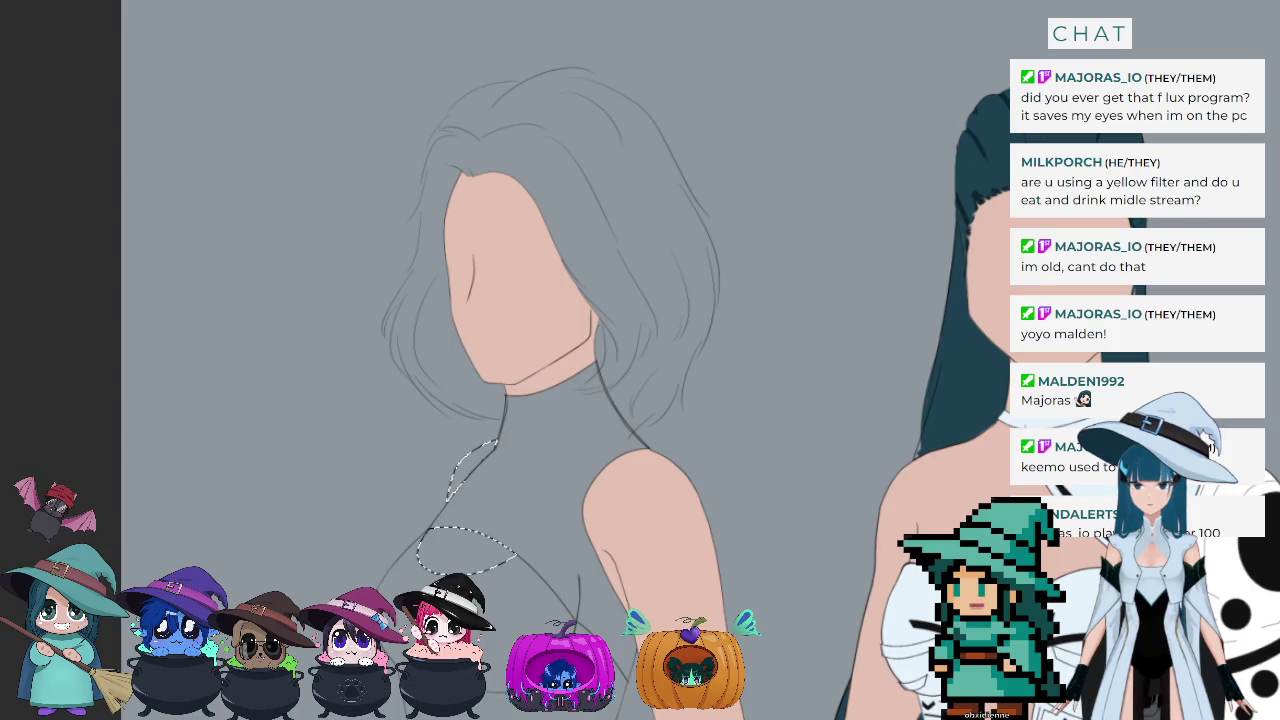
key("alt+BackSpace")
key("ctrl+d")
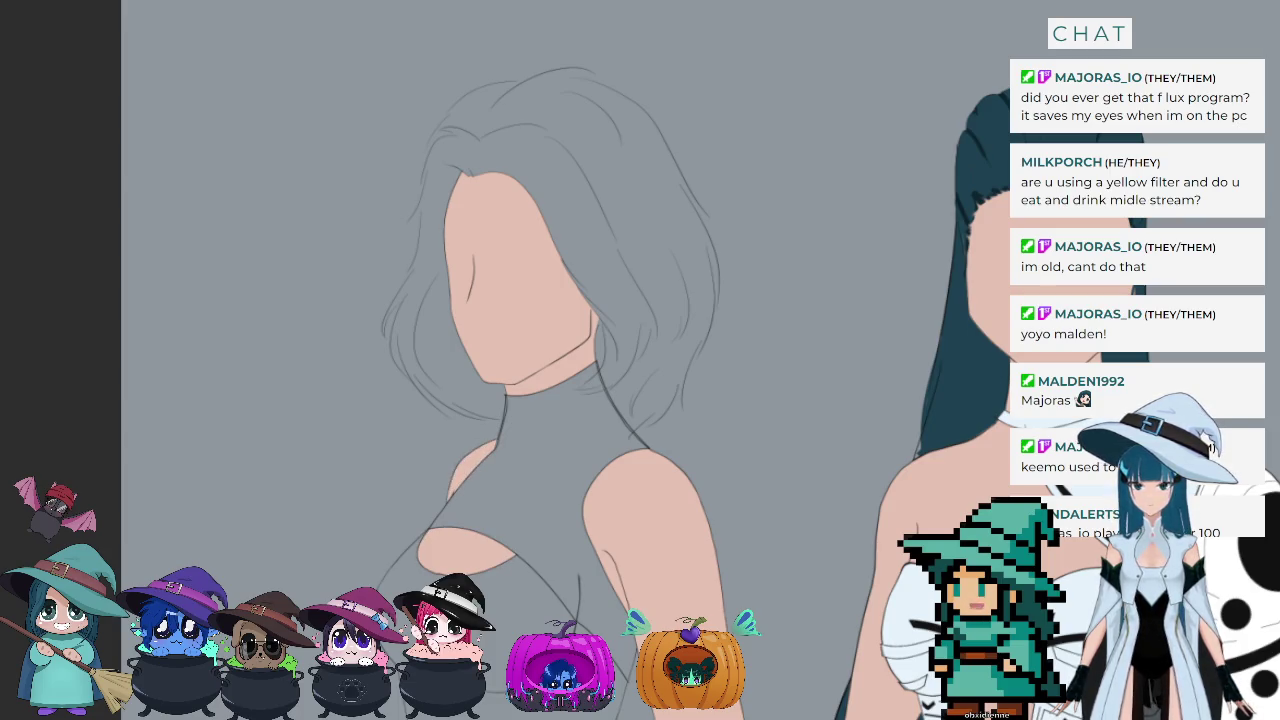
scroll(600, 380, "down", 3)
scroll(600, 380, "up", 1)
scroll(600, 380, "up", 1)
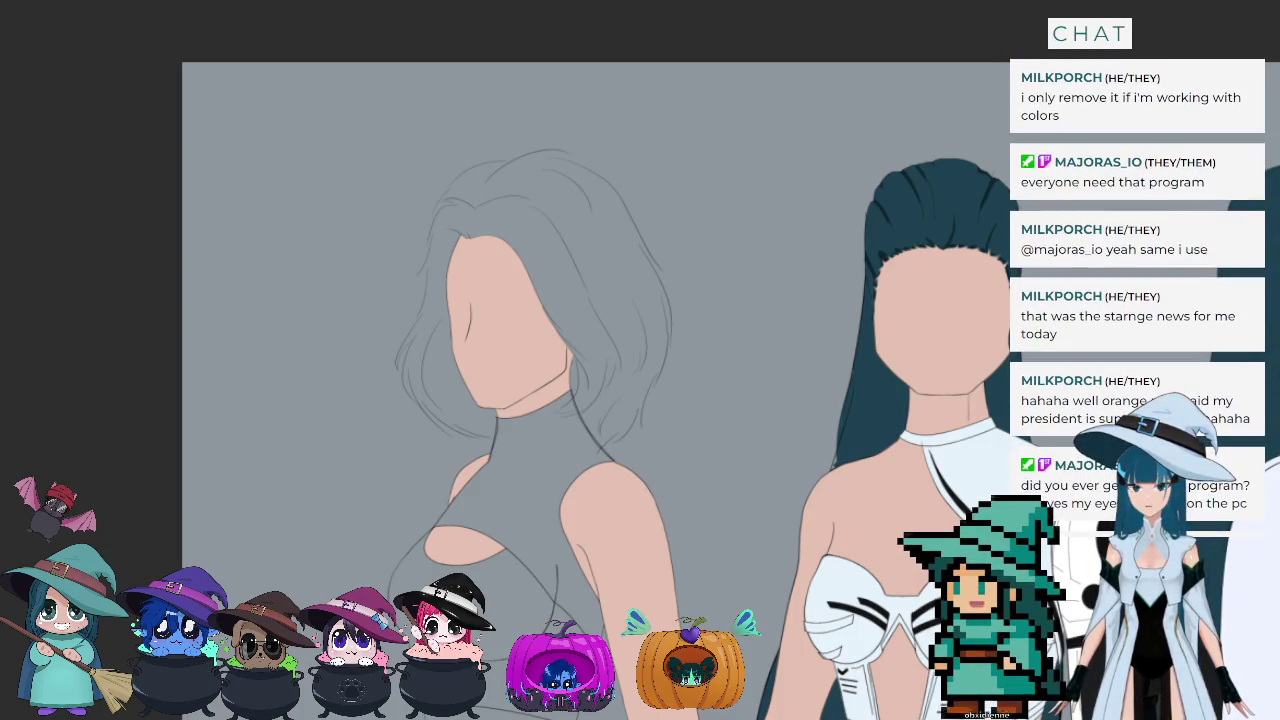
Step: Magic-wand the empty background, deselect it, and zoom in on the lower hair
left_click(300, 150)
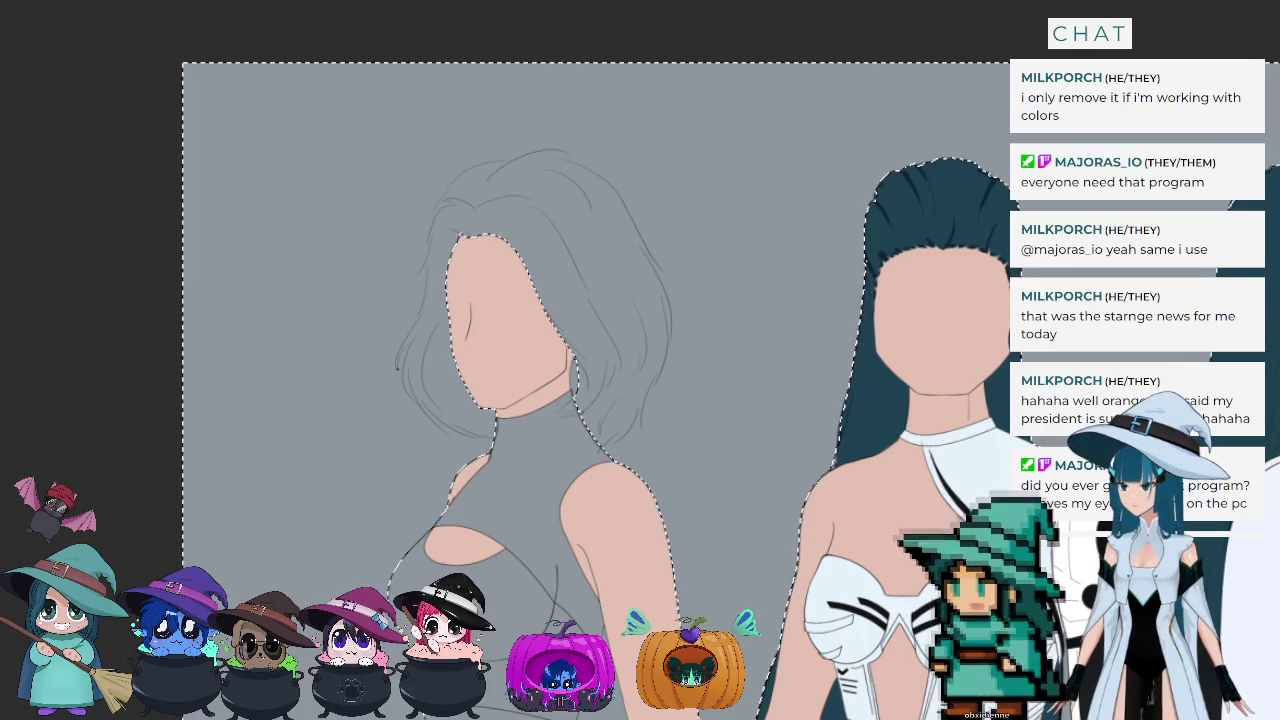
key("ctrl+d")
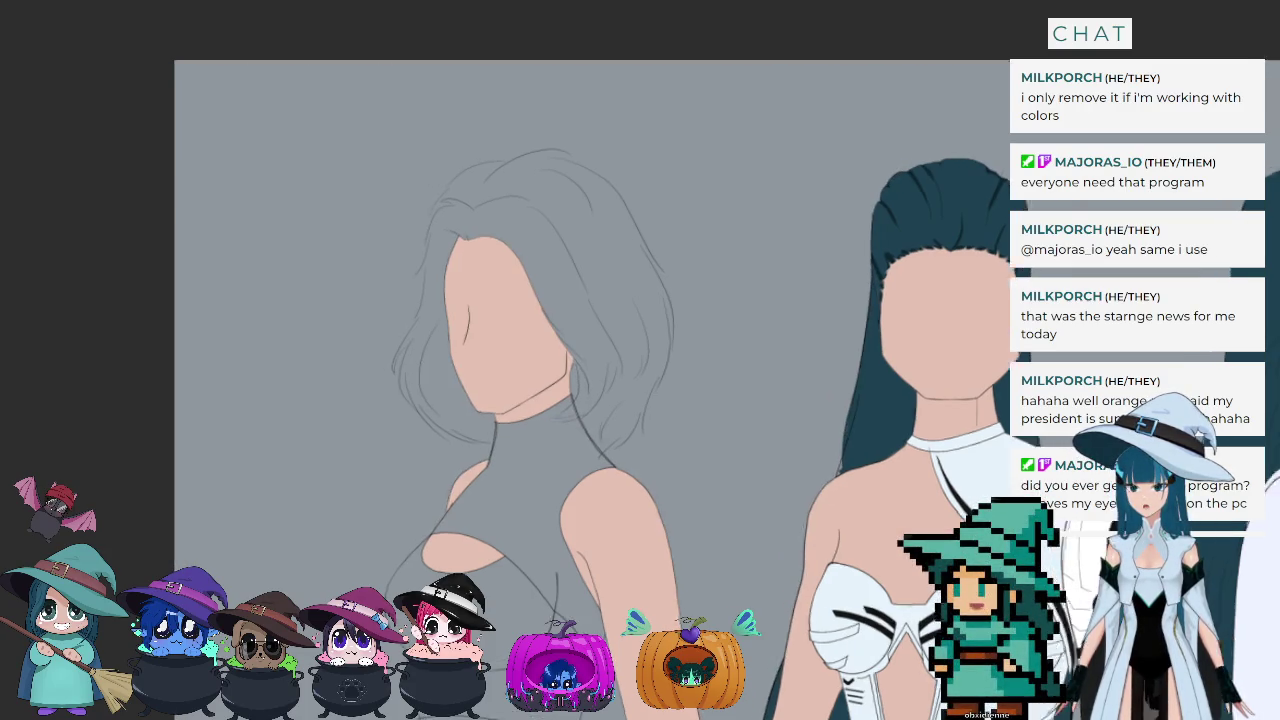
scroll(536, 162, "up", 2)
scroll(536, 160, "up", 2)
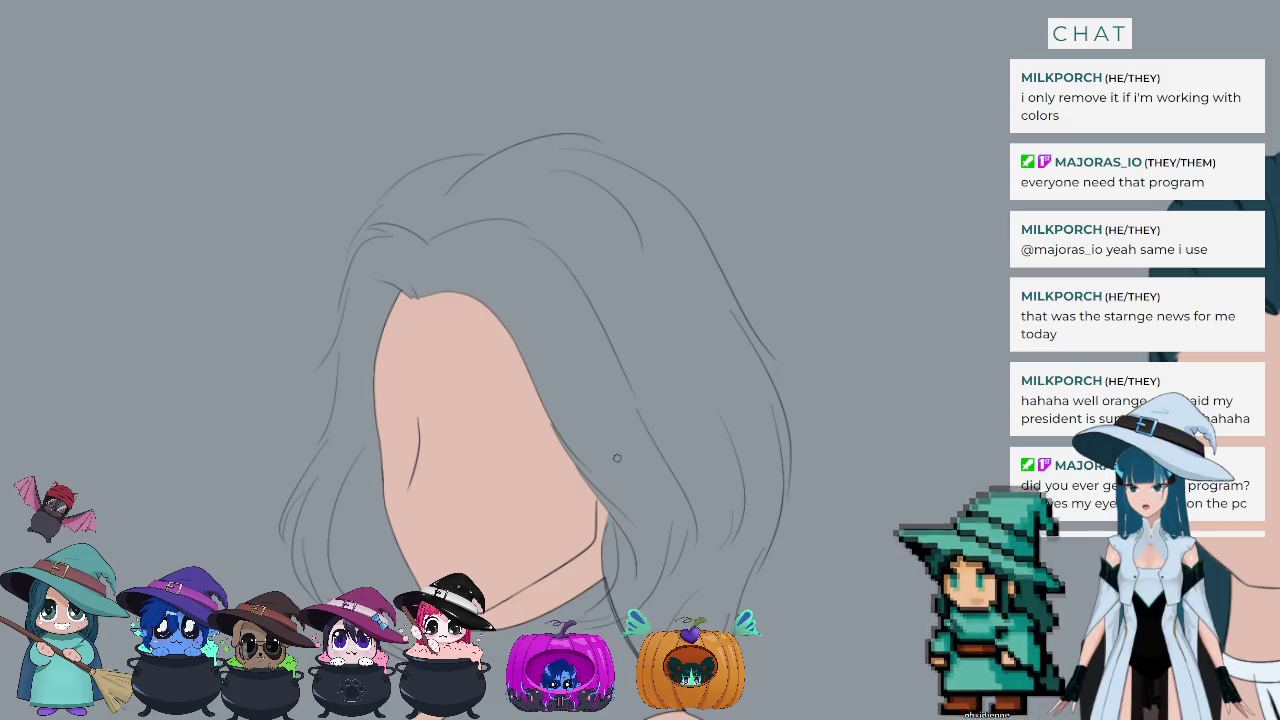
scroll(641, 598, "up", 1)
scroll(660, 605, "up", 1)
scroll(700, 615, "up", 1)
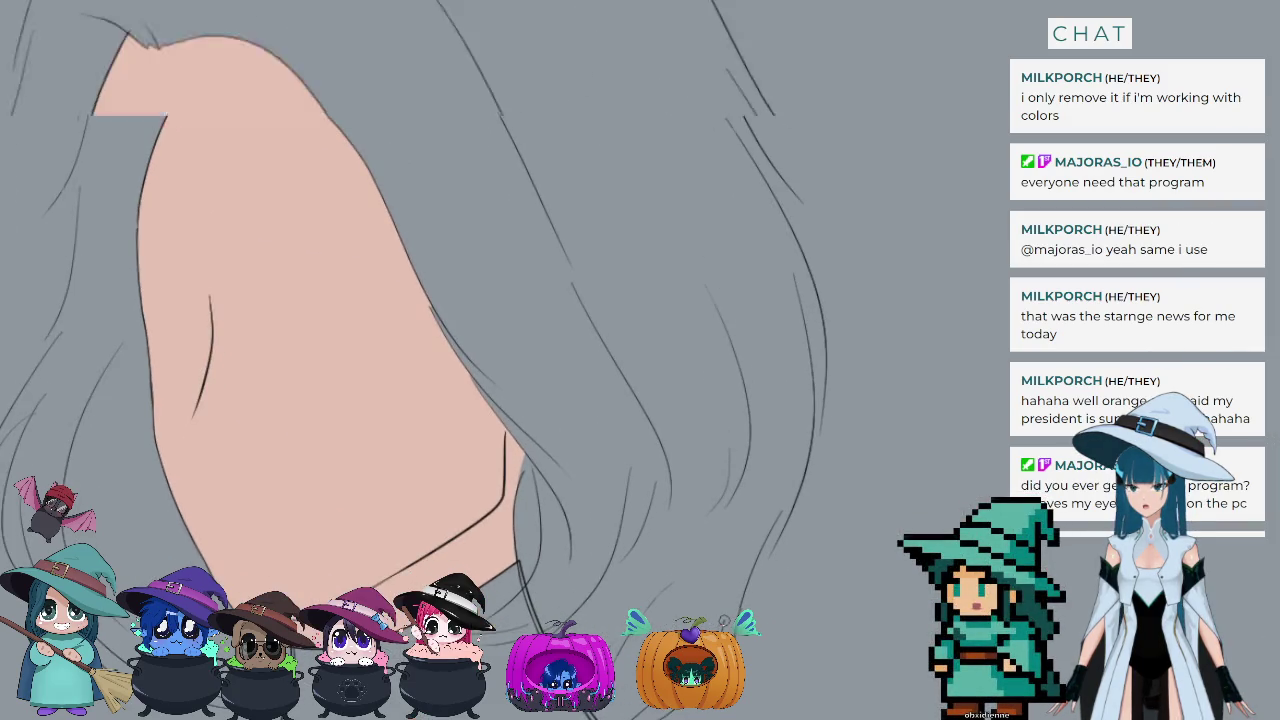
scroll(723, 620, "up", 1)
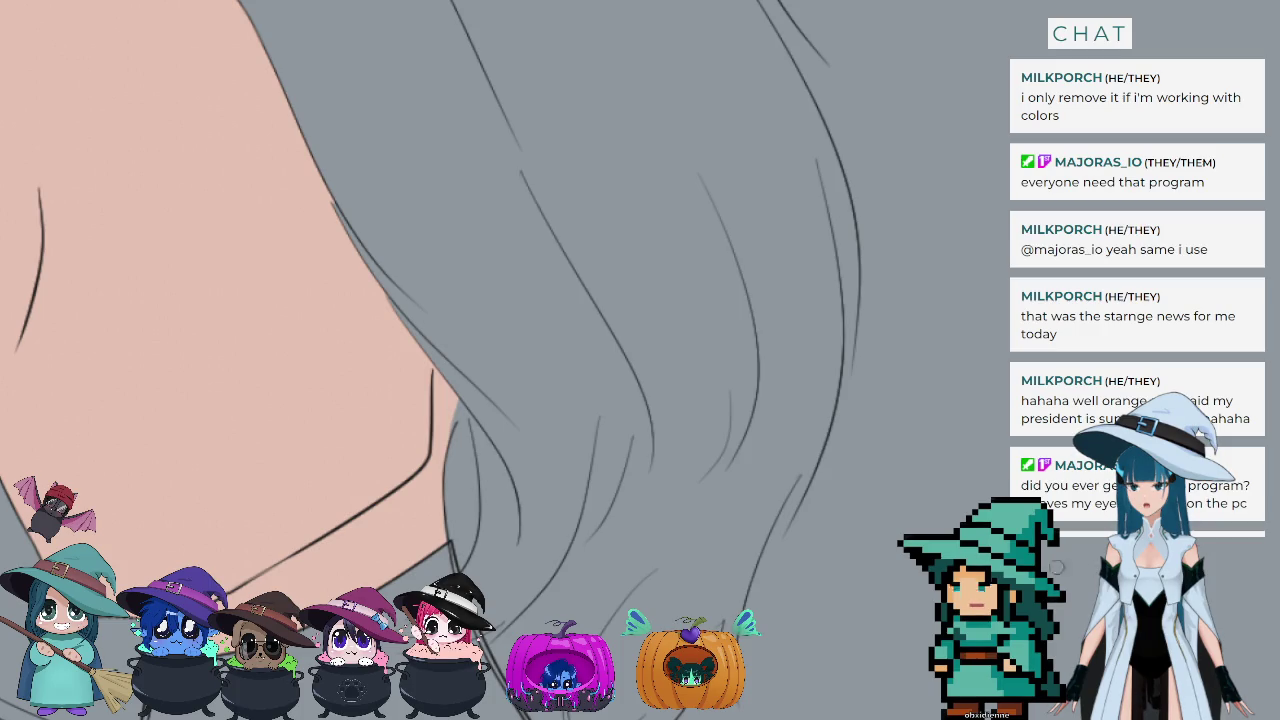
Step: Draw two long strands and a short tip strand at the lower hair beside the face
left_click_drag(733, 566, 733, 713)
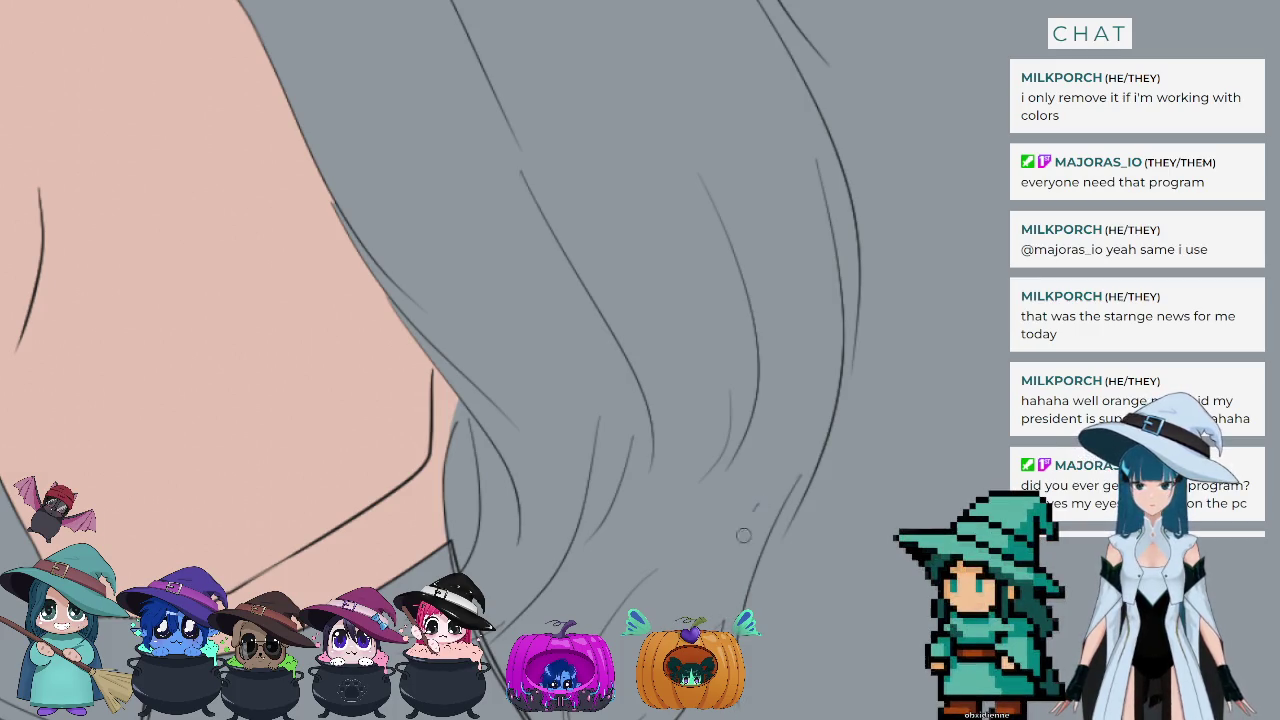
left_click_drag(750, 496, 728, 630)
key("ctrl+z")
left_click_drag(750, 488, 728, 630)
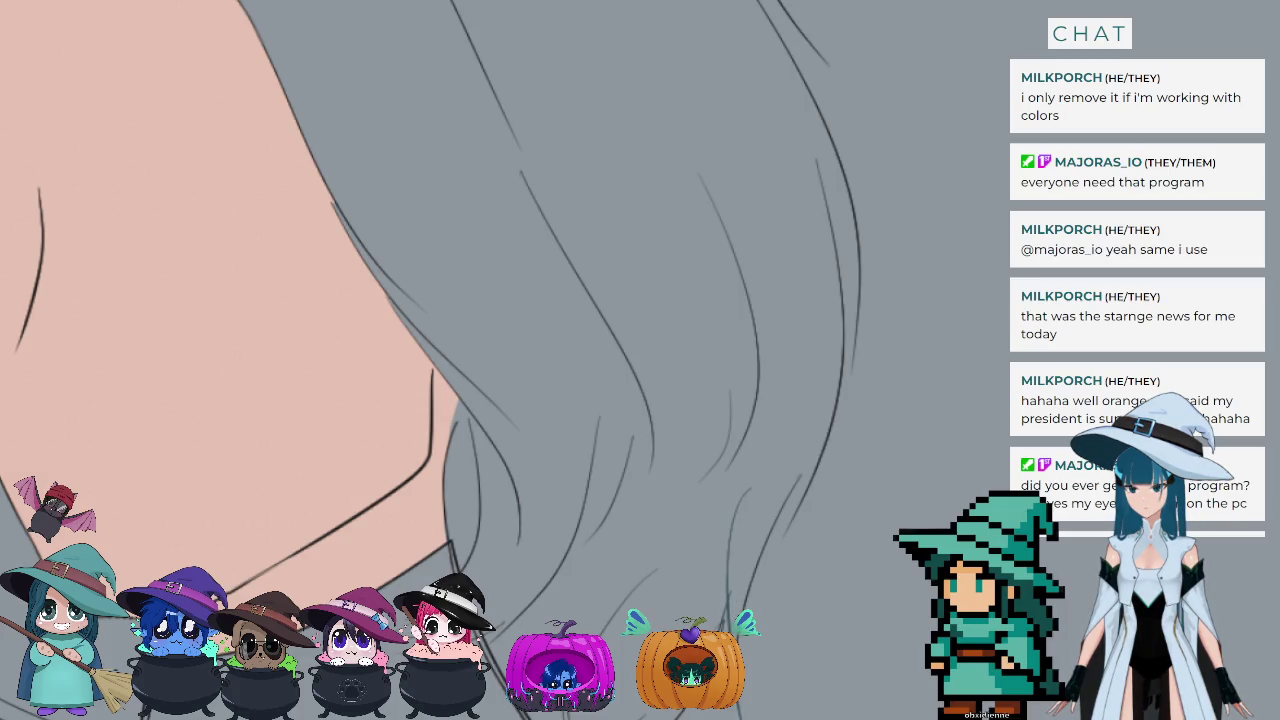
left_click_drag(740, 578, 726, 630)
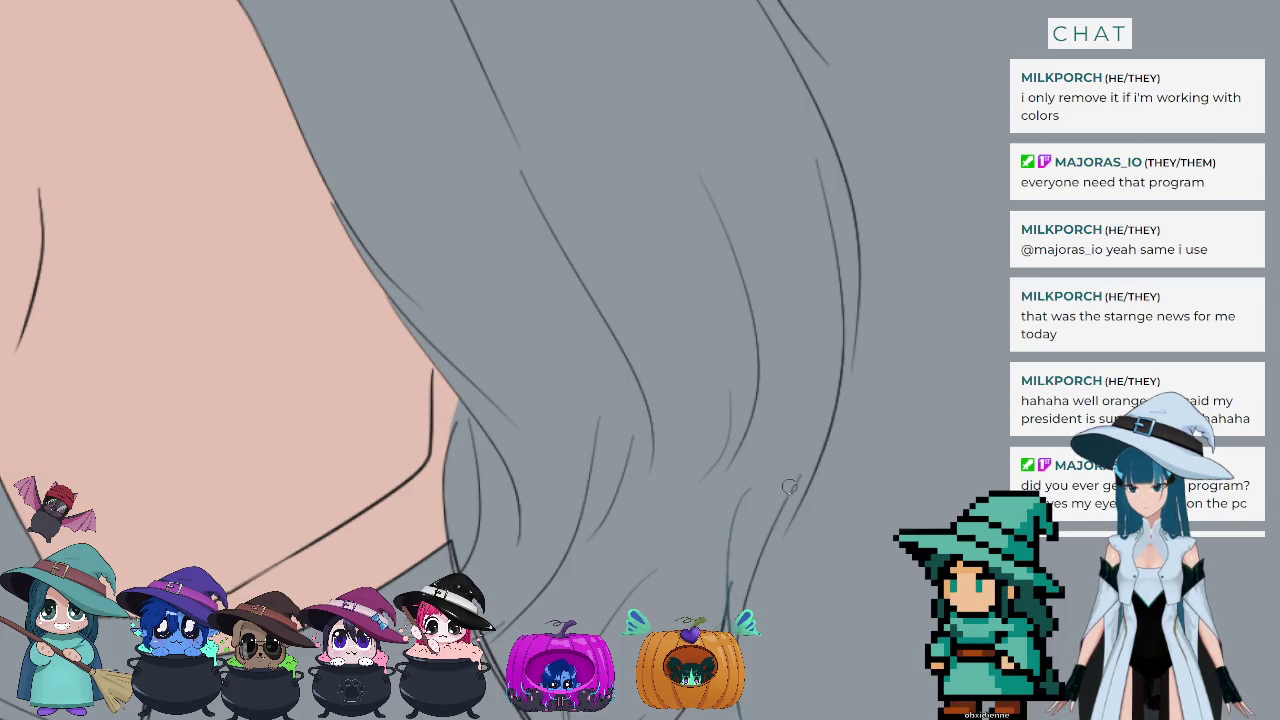
Step: Draw a strand along the lower right hair, redoing it until it looks right
left_click_drag(812, 452, 760, 566)
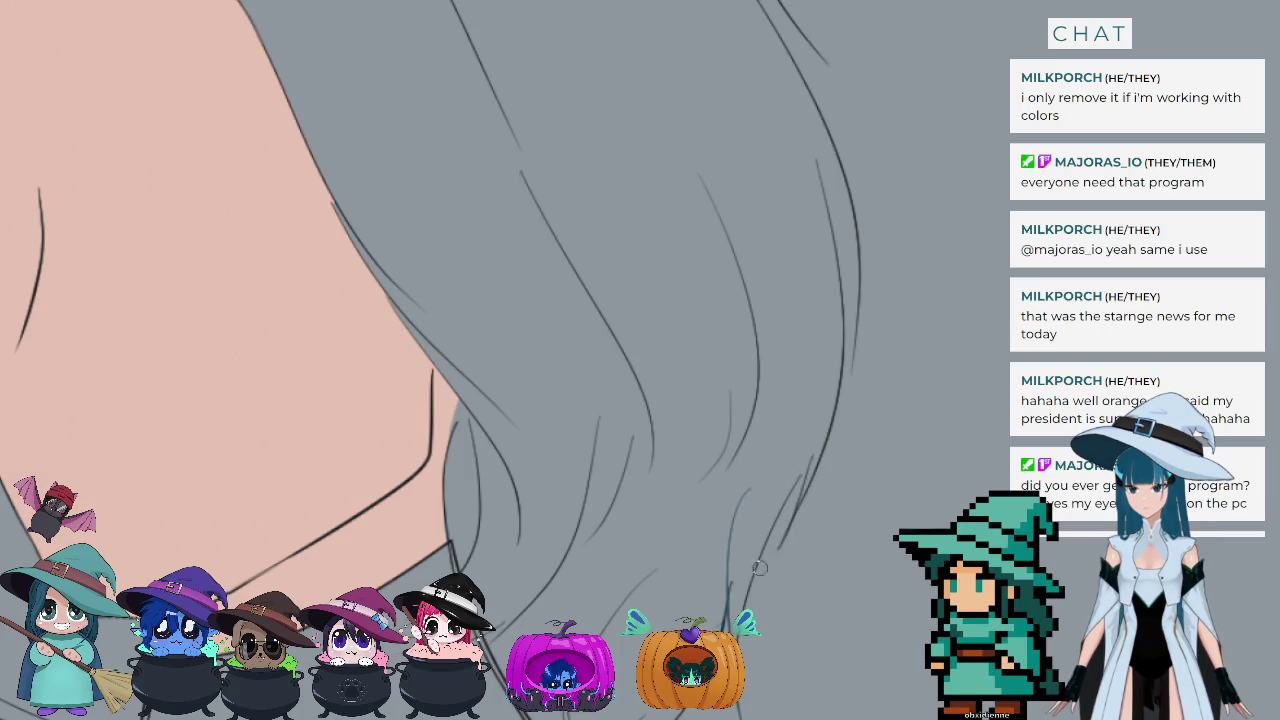
key("ctrl+z")
left_click_drag(798, 412, 760, 572)
key("ctrl+z")
left_click_drag(800, 403, 770, 566)
key("ctrl+z")
left_click_drag(800, 400, 772, 546)
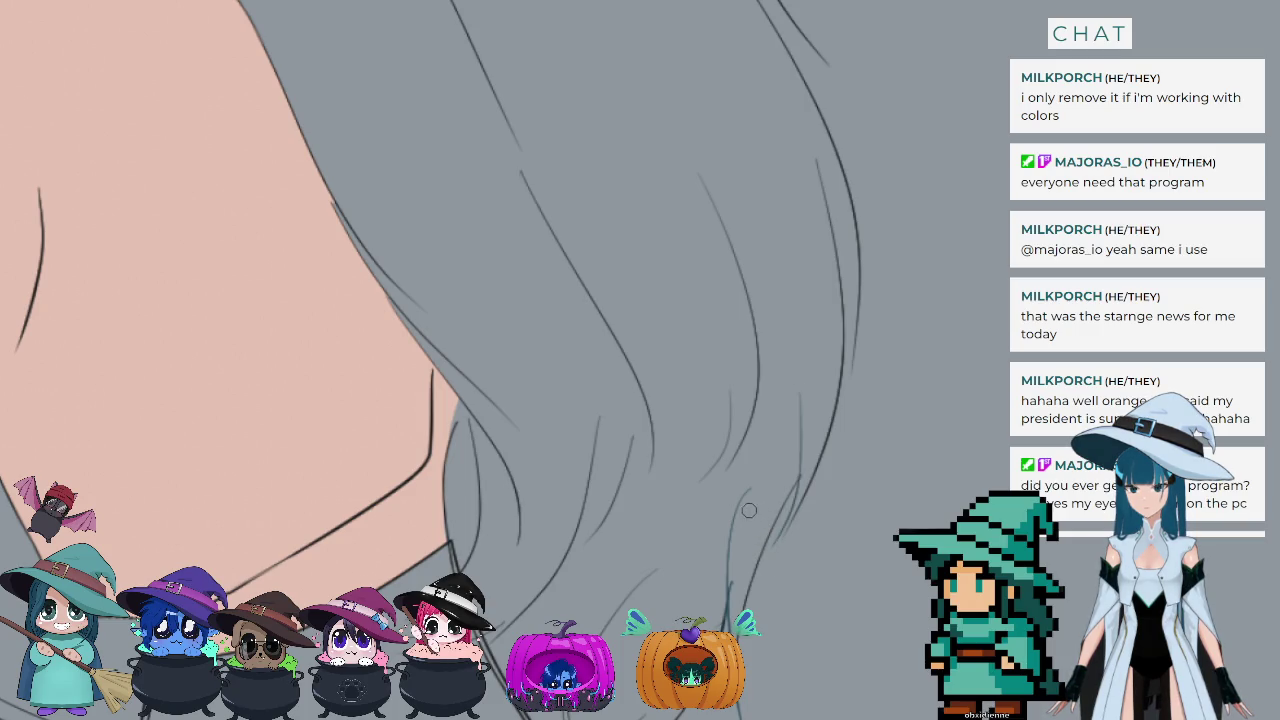
key("ctrl+z")
left_click_drag(798, 430, 761, 571)
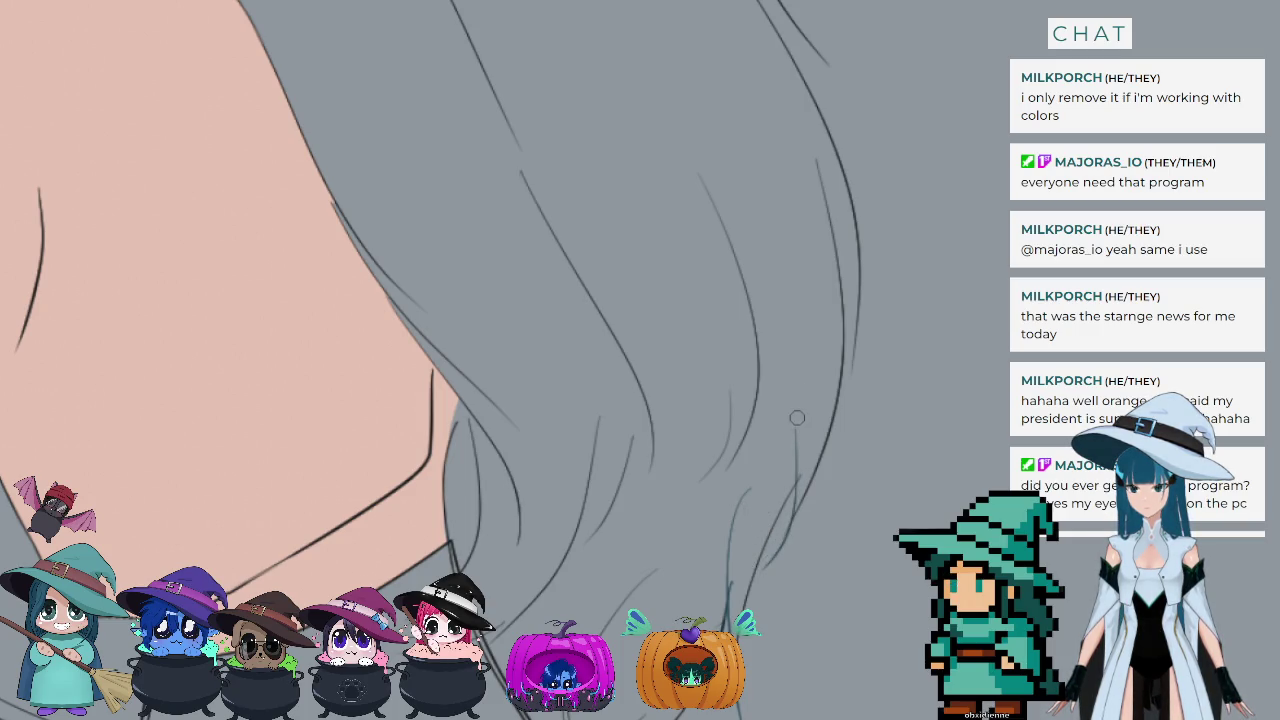
key("ctrl+z")
left_click_drag(802, 408, 782, 558)
key("ctrl+z")
left_click_drag(796, 391, 772, 558)
key("ctrl+z")
key("ctrl+z")
left_click_drag(805, 404, 775, 547)
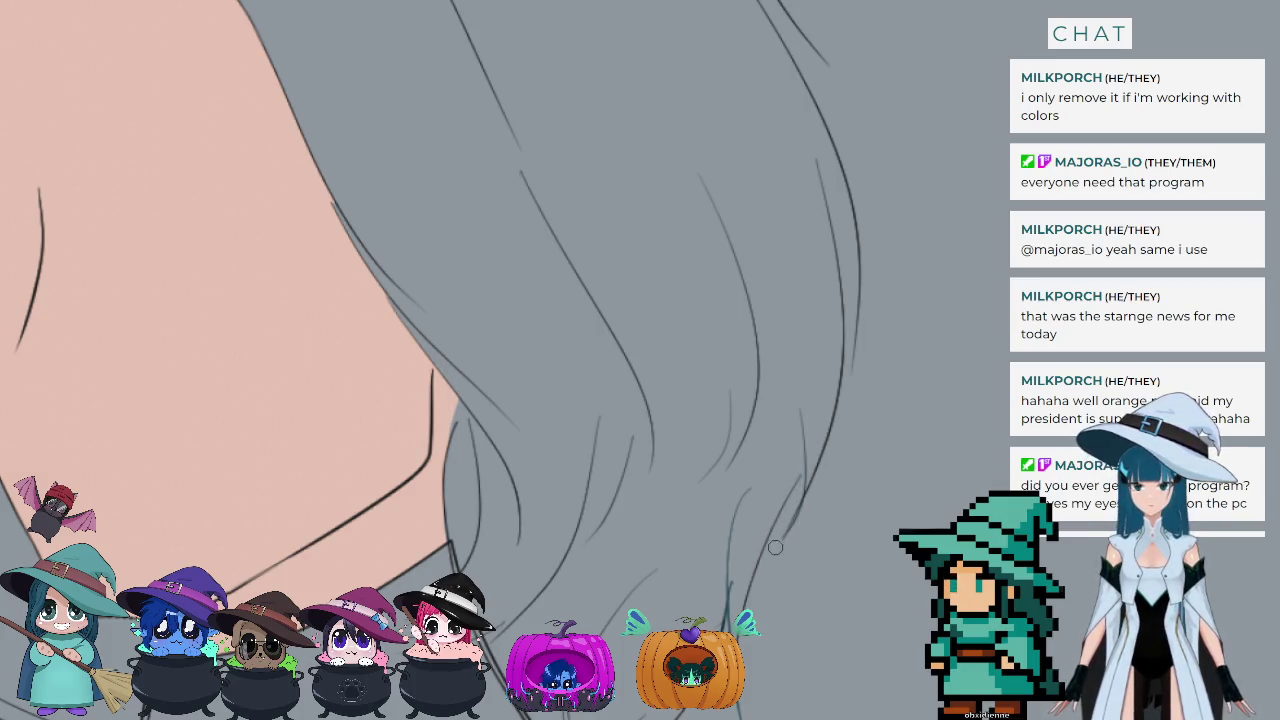
key("ctrl+z")
left_click_drag(804, 408, 770, 552)
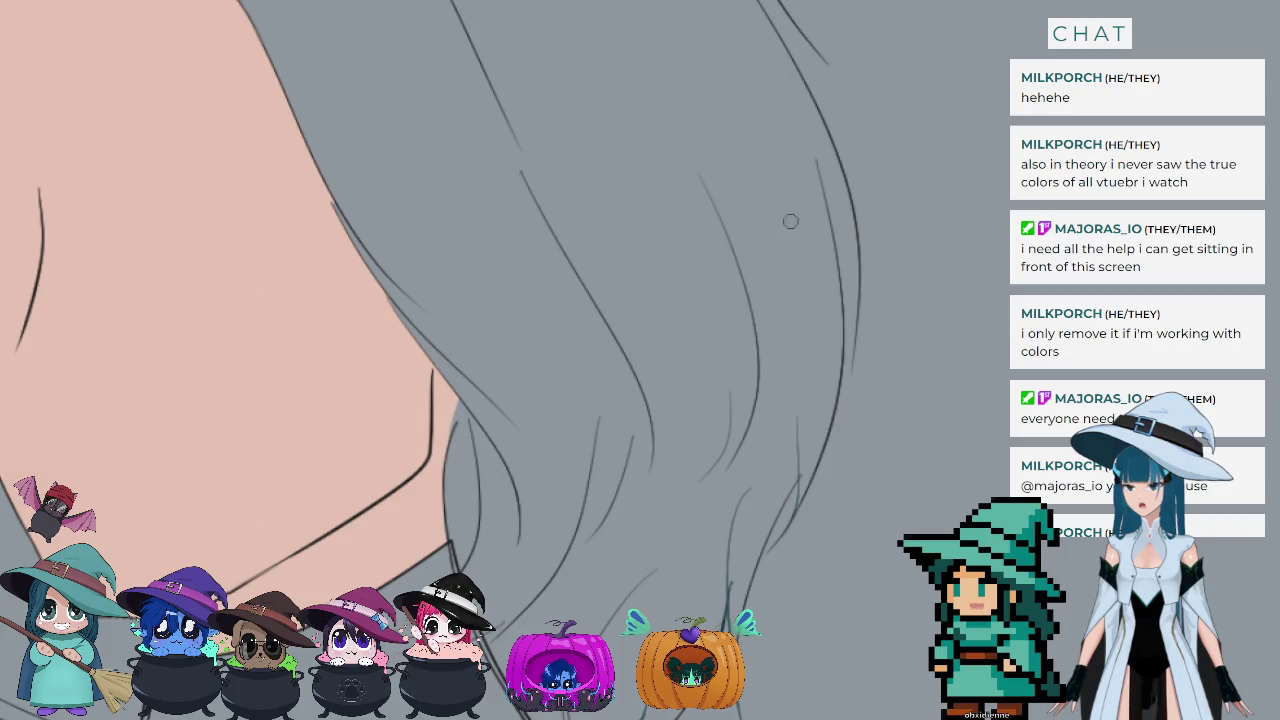
Step: Draw a line down the hair's outer edge, redoing it until it sits correctly
left_click_drag(836, 269, 833, 369)
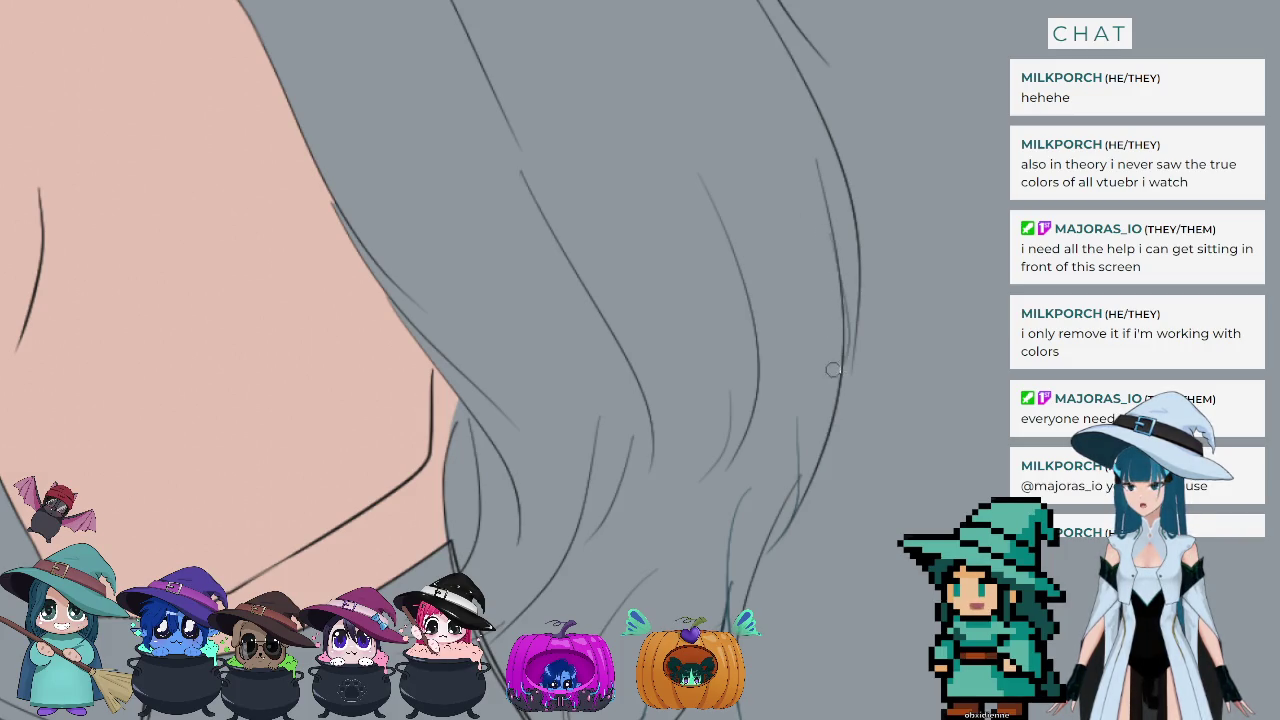
key("ctrl+z")
left_click_drag(812, 208, 836, 385)
key("ctrl+z")
left_click_drag(807, 188, 848, 390)
key("ctrl+z")
left_click_drag(800, 198, 848, 390)
key("ctrl+z")
left_click_drag(810, 177, 833, 382)
key("ctrl+z")
left_click_drag(836, 243, 824, 382)
key("ctrl+z")
left_click_drag(810, 200, 835, 386)
left_click_drag(815, 190, 814, 391)
key("ctrl+z")
mouse_move(808, 177)
left_mouse_down()
mouse_move(833, 399)
mouse_move(840, 378)
left_mouse_up()
key("ctrl+z")
key("ctrl+z")
left_click_drag(815, 190, 822, 380)
key("ctrl+z")
left_click_drag(818, 184, 826, 354)
key("ctrl+z")
left_click_drag(811, 166, 826, 337)
key("ctrl+z")
left_click_drag(803, 160, 842, 342)
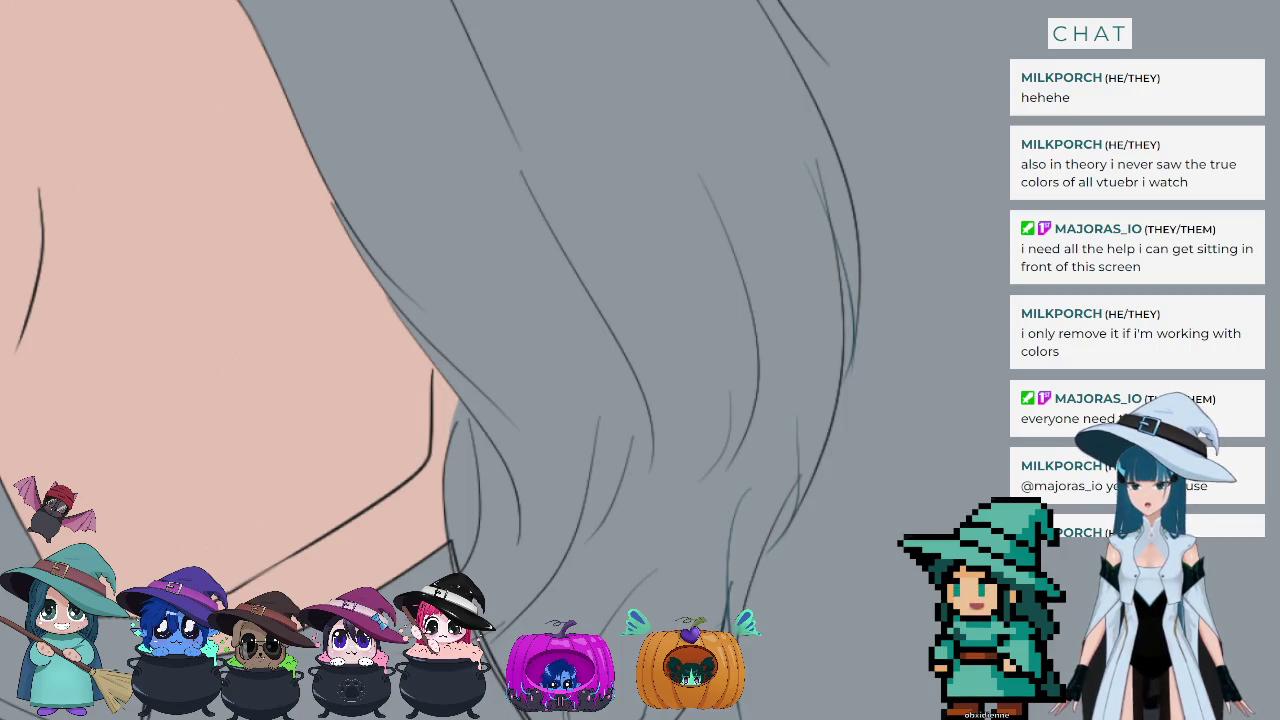
Step: Draw a long diagonal strand across the upper hair, retrying it several times
scroll(591, 343, "down", 3)
scroll(591, 343, "up", 4)
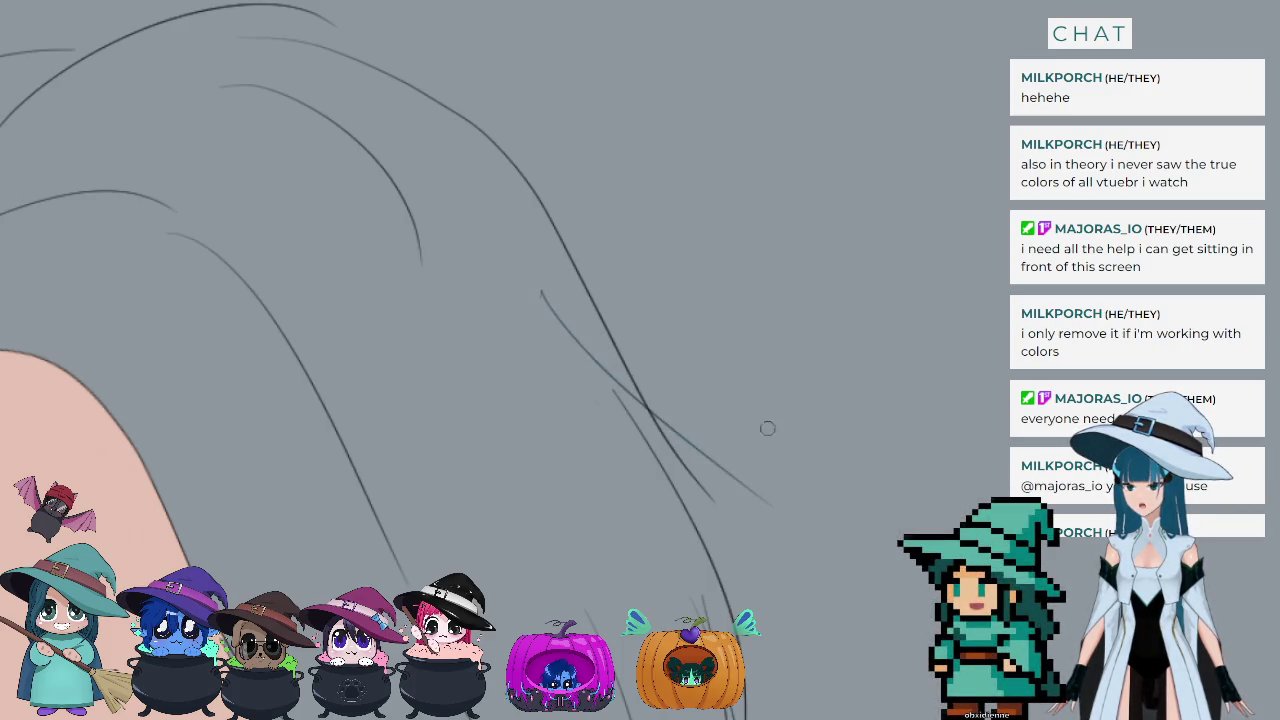
left_click_drag(551, 308, 745, 512)
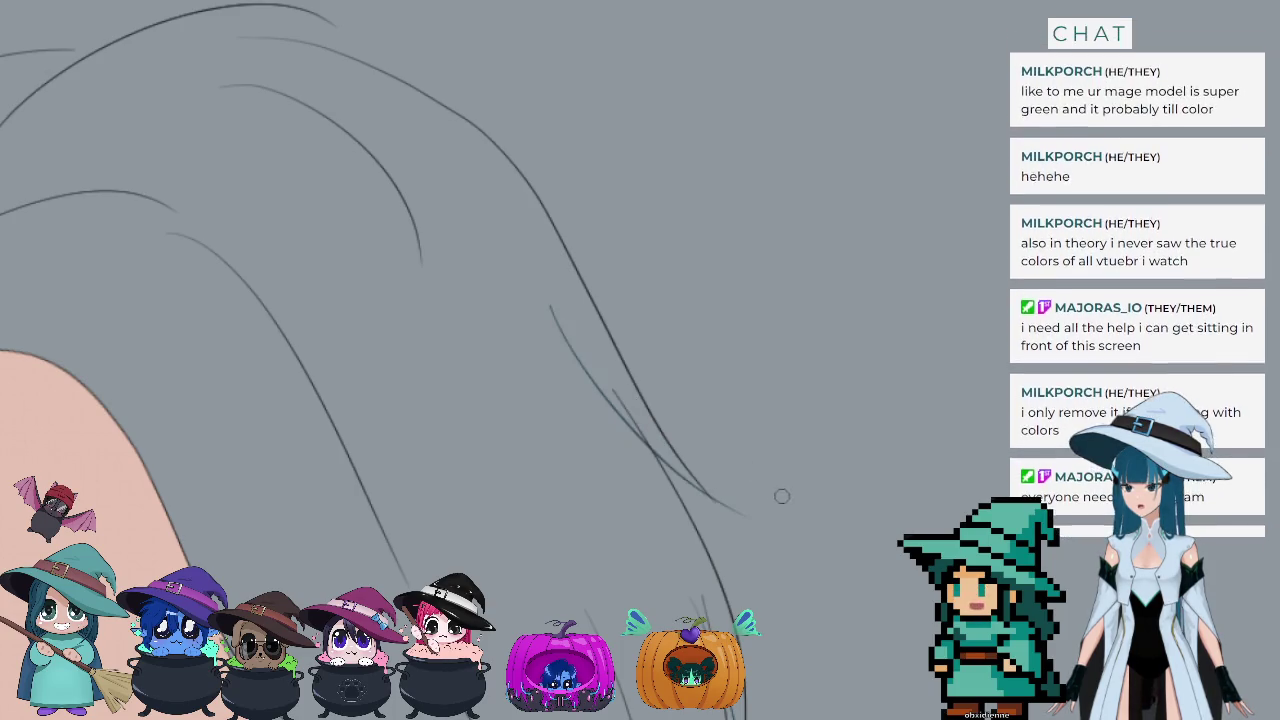
key("ctrl+z")
left_click_drag(572, 302, 755, 508)
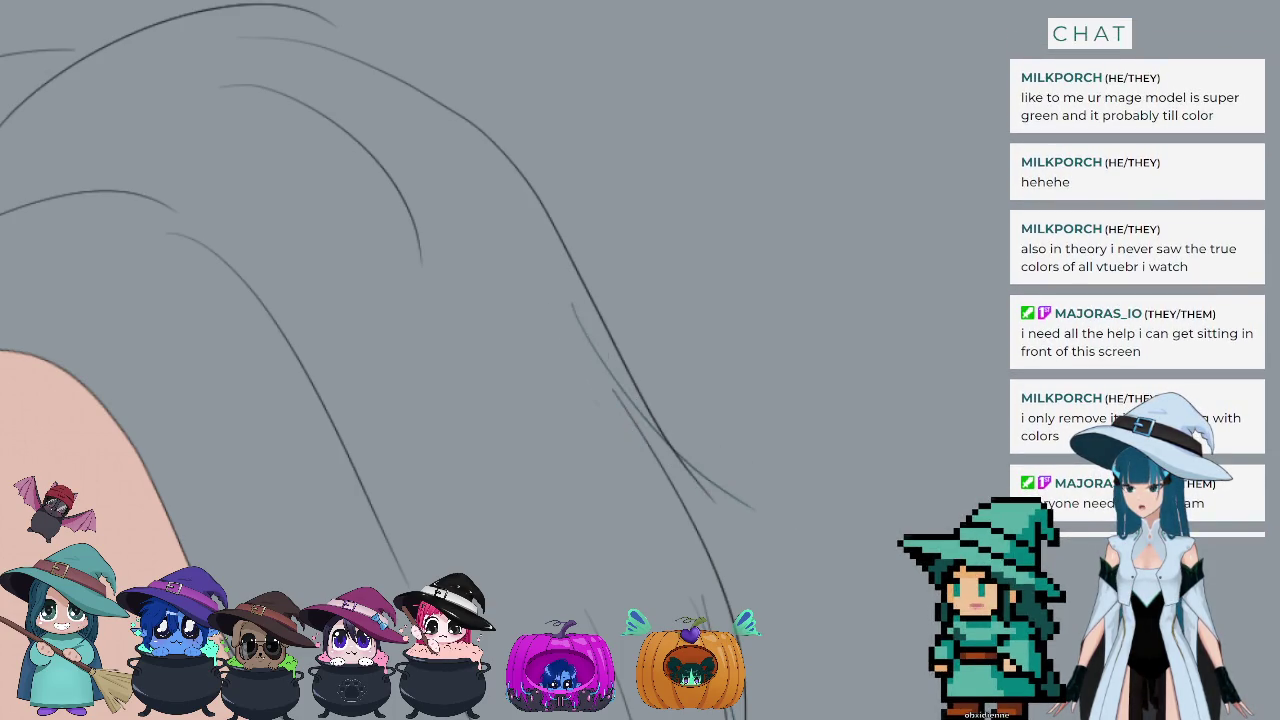
key("ctrl+z")
left_click_drag(563, 312, 747, 533)
left_click_drag(563, 309, 750, 508)
key("ctrl+z")
key("ctrl+z")
left_click_drag(570, 318, 752, 520)
Step: Zoom out and add a curved strand sweeping across the top of the hair
scroll(590, 415, "down", 1)
scroll(550, 340, "down", 2)
scroll(500, 250, "down", 2)
scroll(446, 142, "down", 2)
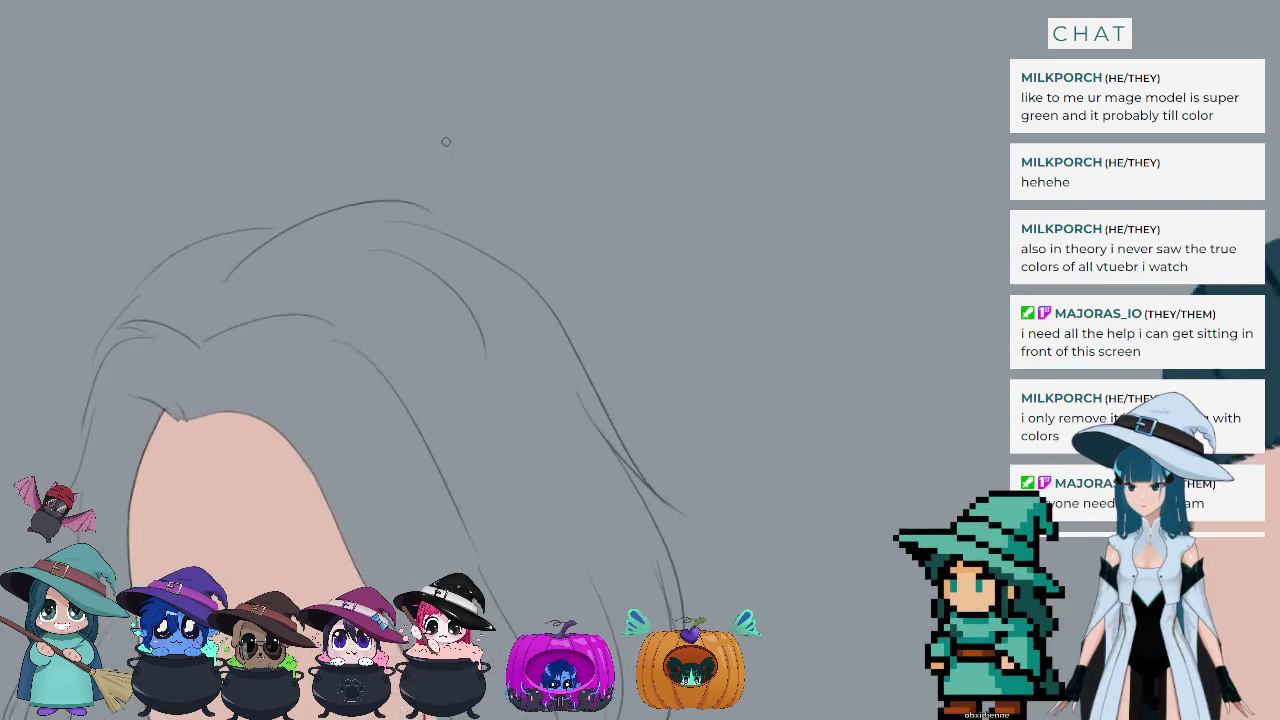
scroll(446, 142, "up", 3)
scroll(385, 286, "down", 1)
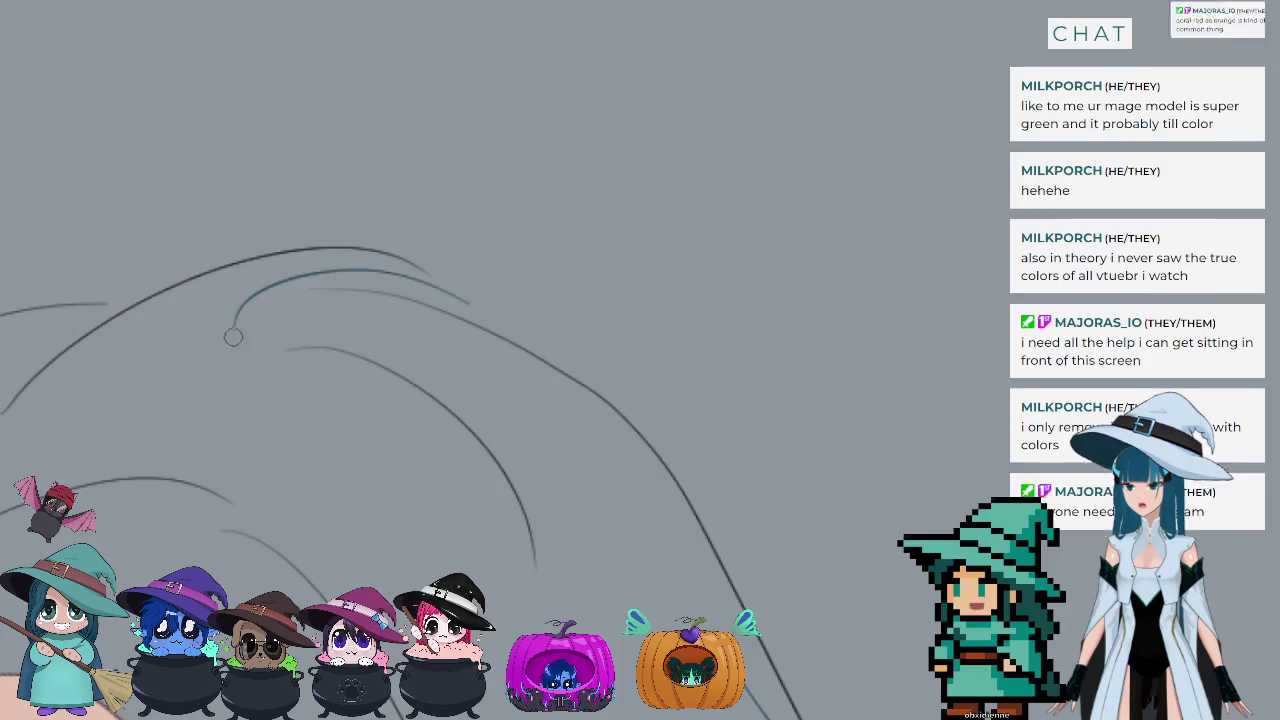
left_click_drag(475, 298, 215, 365)
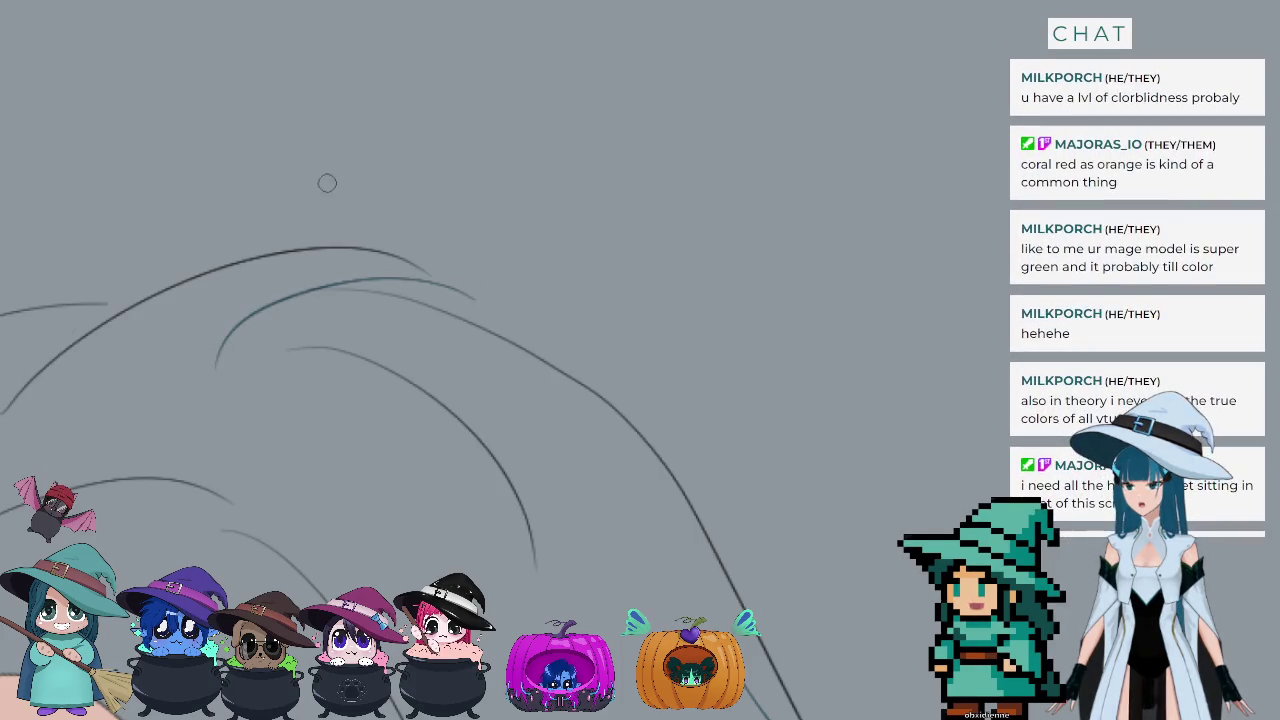
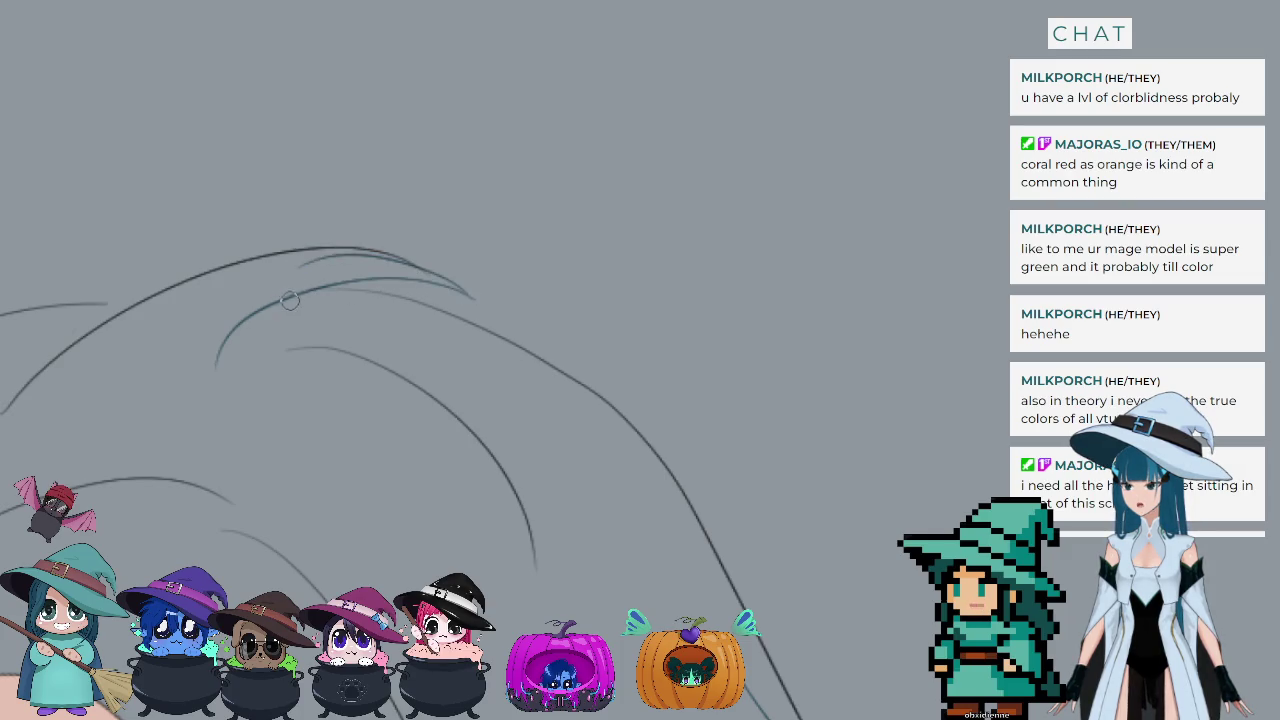
Step: Ink darker, cleaner lines over the top and inner hair curves, extending them to their right tips
left_click_drag(469, 291, 290, 246)
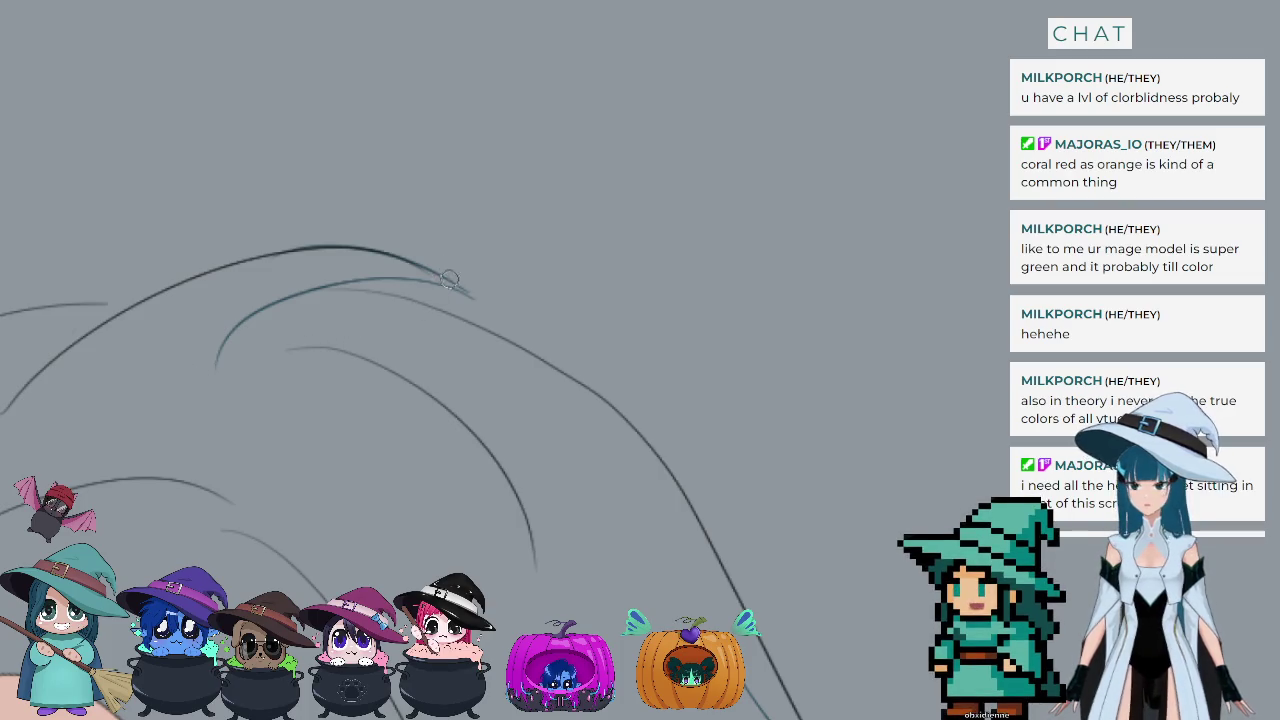
left_click_drag(432, 282, 476, 297)
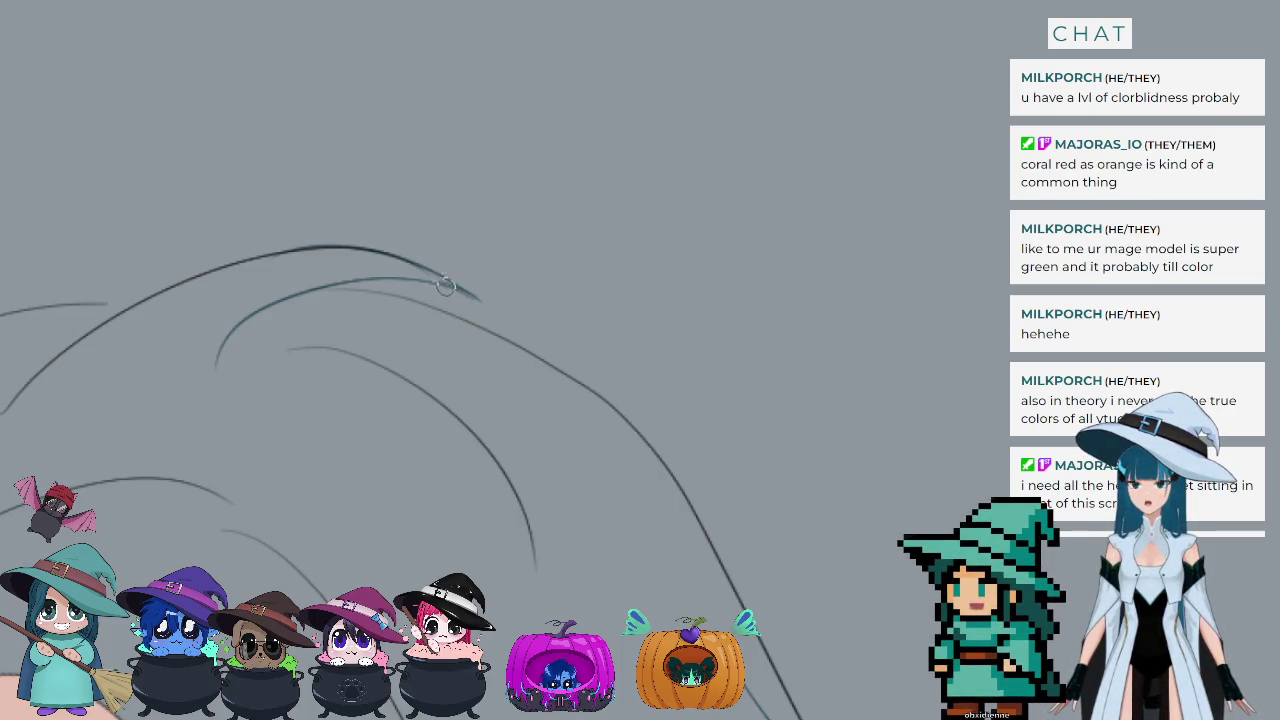
left_click_drag(422, 274, 500, 328)
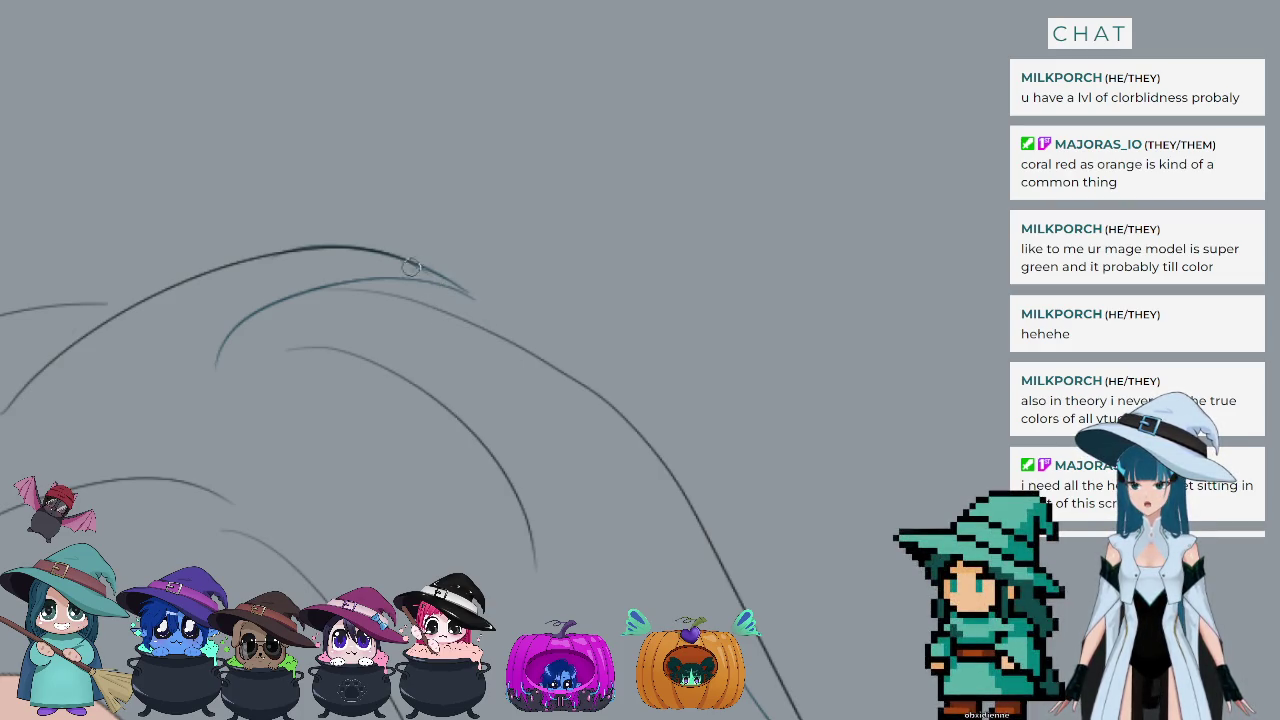
left_click_drag(402, 268, 488, 310)
key("ctrl+z")
left_click_drag(400, 260, 474, 328)
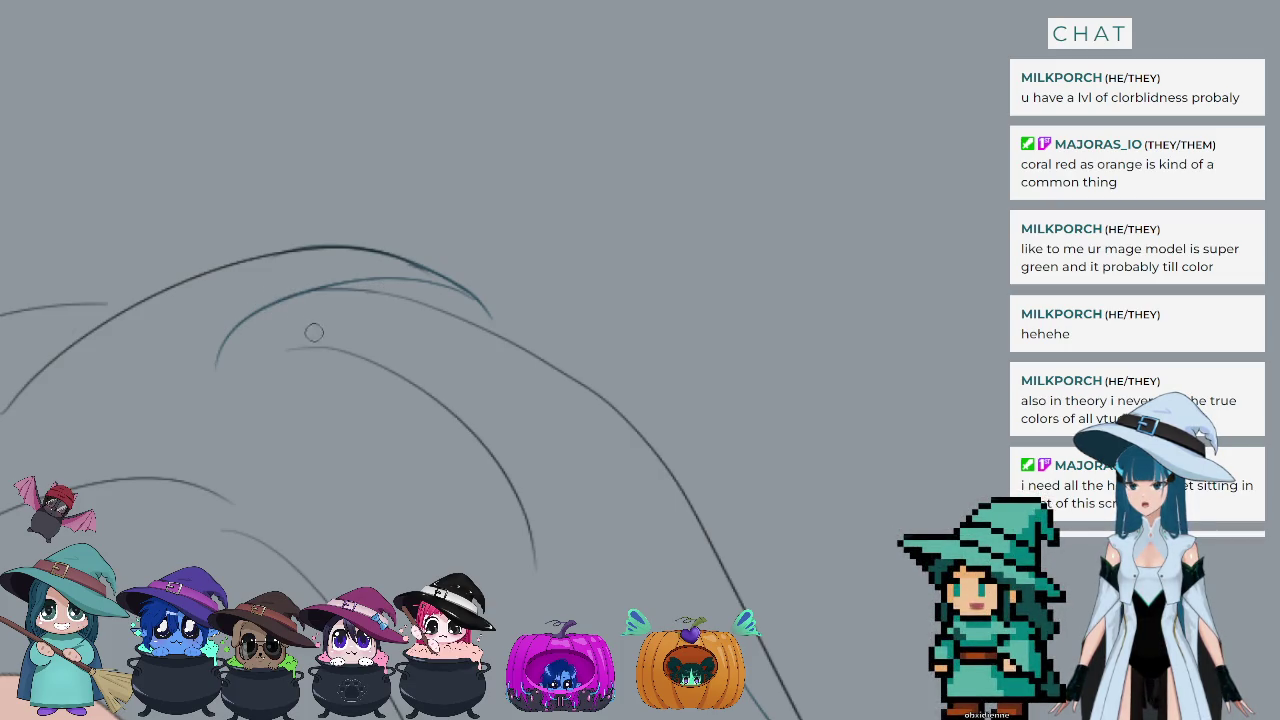
Step: Zoom in and draw a hair strand curving down-left from the top of the hair
scroll(285, 306, "down", 5)
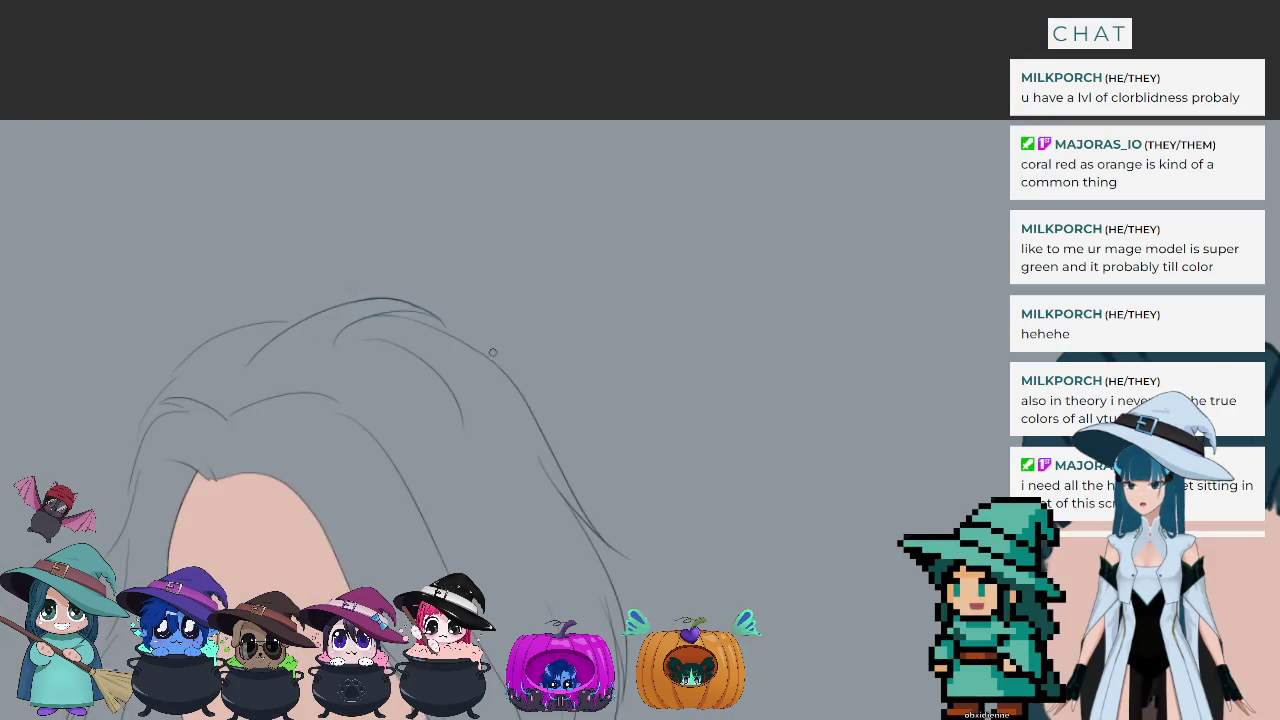
scroll(268, 325, "up", 2)
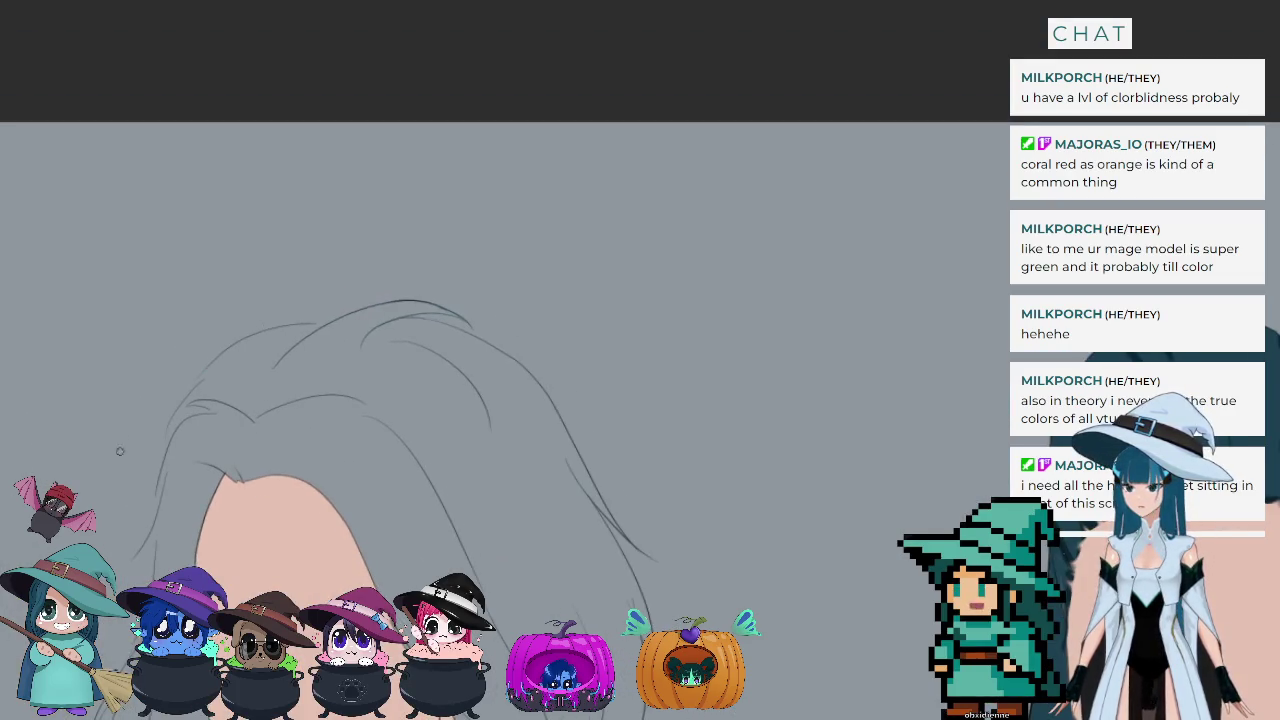
scroll(268, 325, "up", 4)
scroll(268, 325, "down", 1)
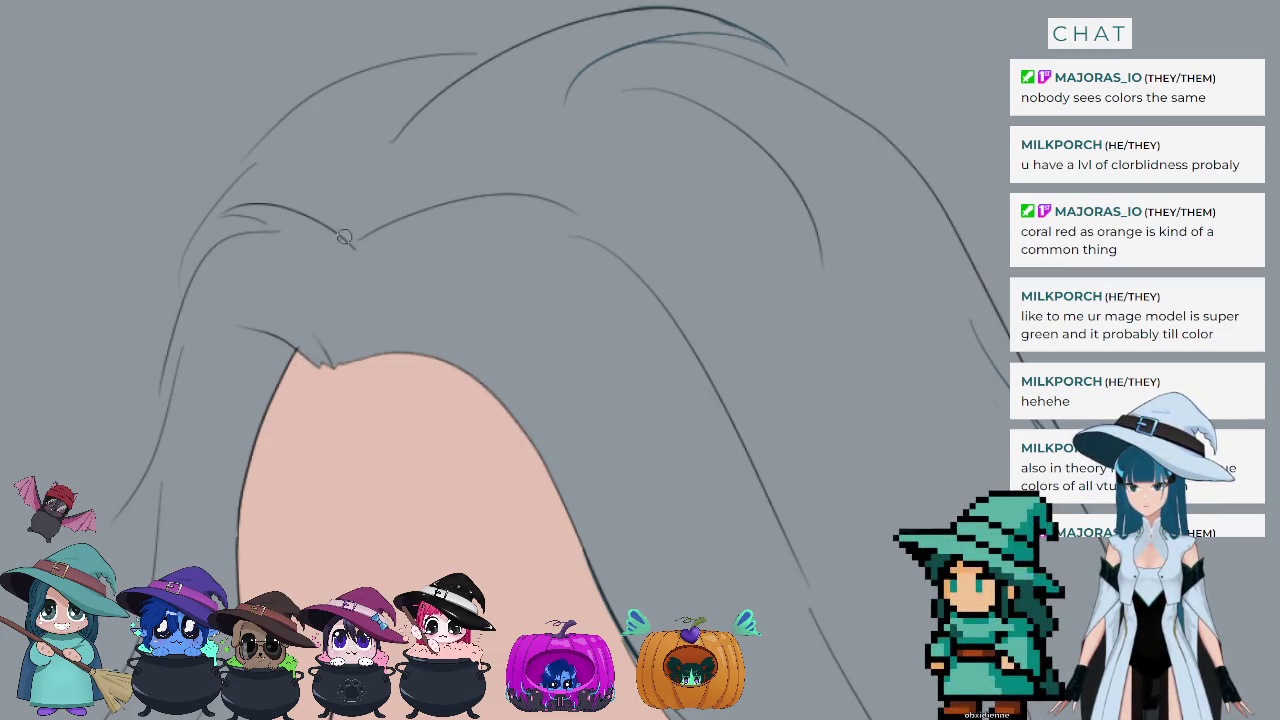
left_click_drag(494, 59, 400, 88)
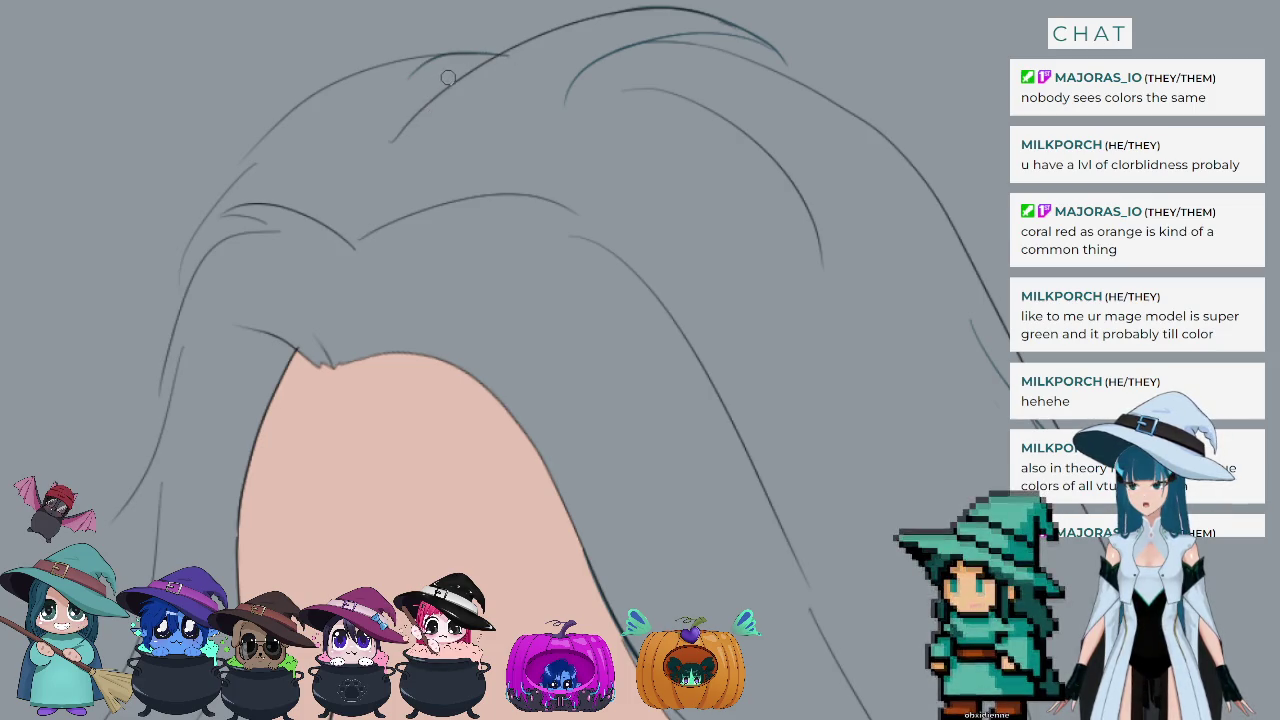
key("ctrl+z")
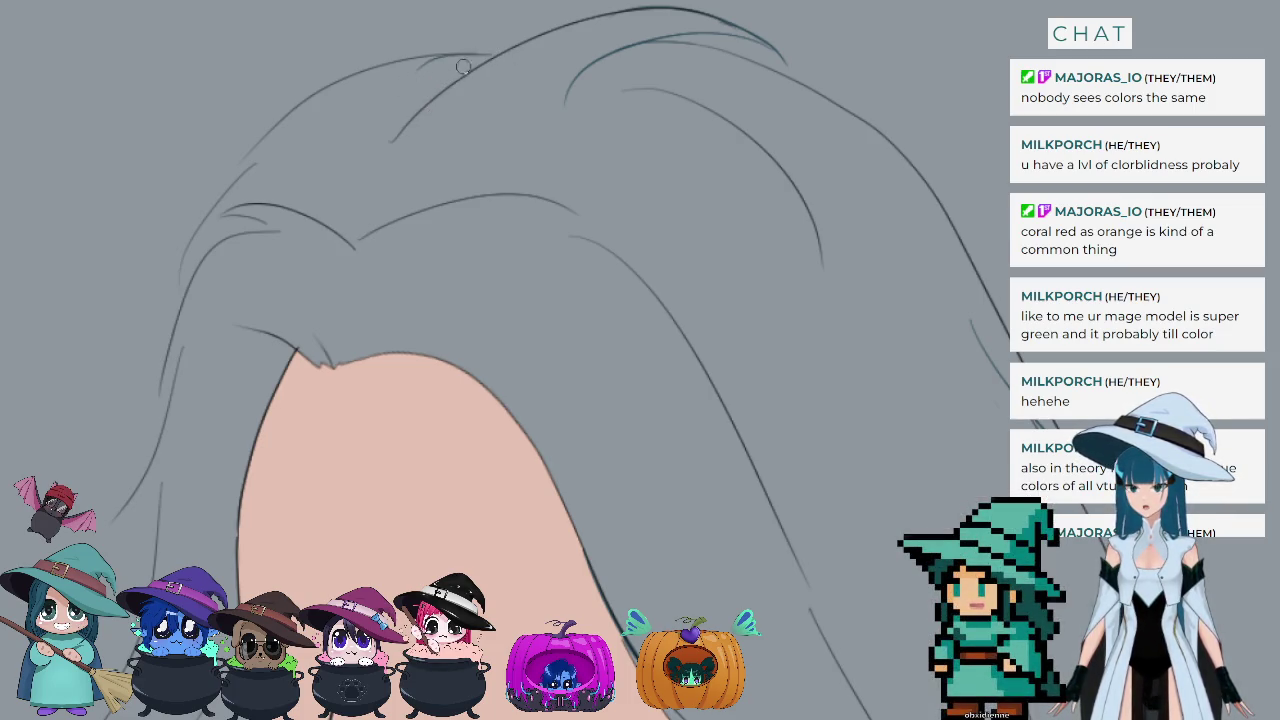
left_click_drag(259, 147, 229, 236)
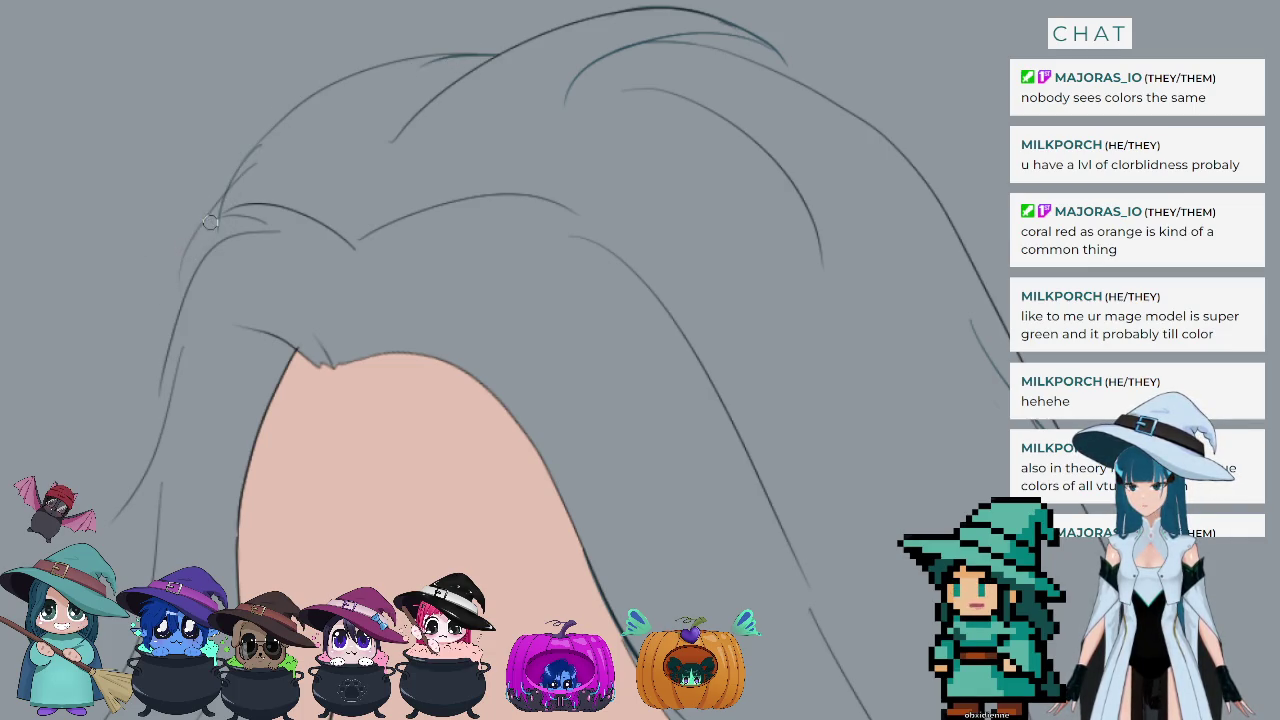
Step: Ink the strand down the left hair edge beside the face, redrawing it until clean
left_click_drag(212, 210, 168, 318)
key("ctrl+z")
key("ctrl+z")
mouse_move(205, 224)
left_mouse_down()
mouse_move(175, 334)
mouse_move(180, 276)
left_mouse_up()
key("ctrl+z")
left_click_drag(205, 224, 204, 350)
key("ctrl+z")
left_click_drag(200, 222, 188, 329)
key("ctrl+z")
left_click_drag(206, 220, 190, 336)
key("ctrl+z")
left_click_drag(206, 220, 186, 334)
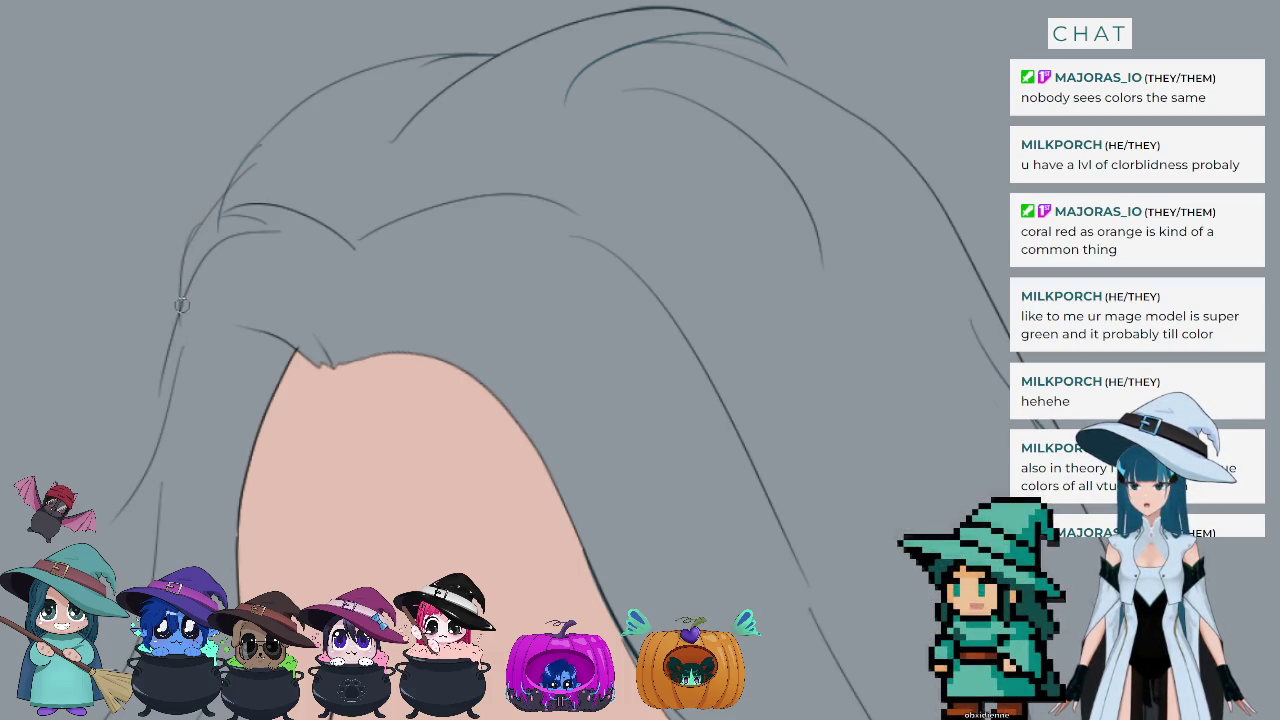
key("ctrl+z")
left_click_drag(205, 224, 190, 315)
key("ctrl+z")
left_click_drag(206, 220, 177, 316)
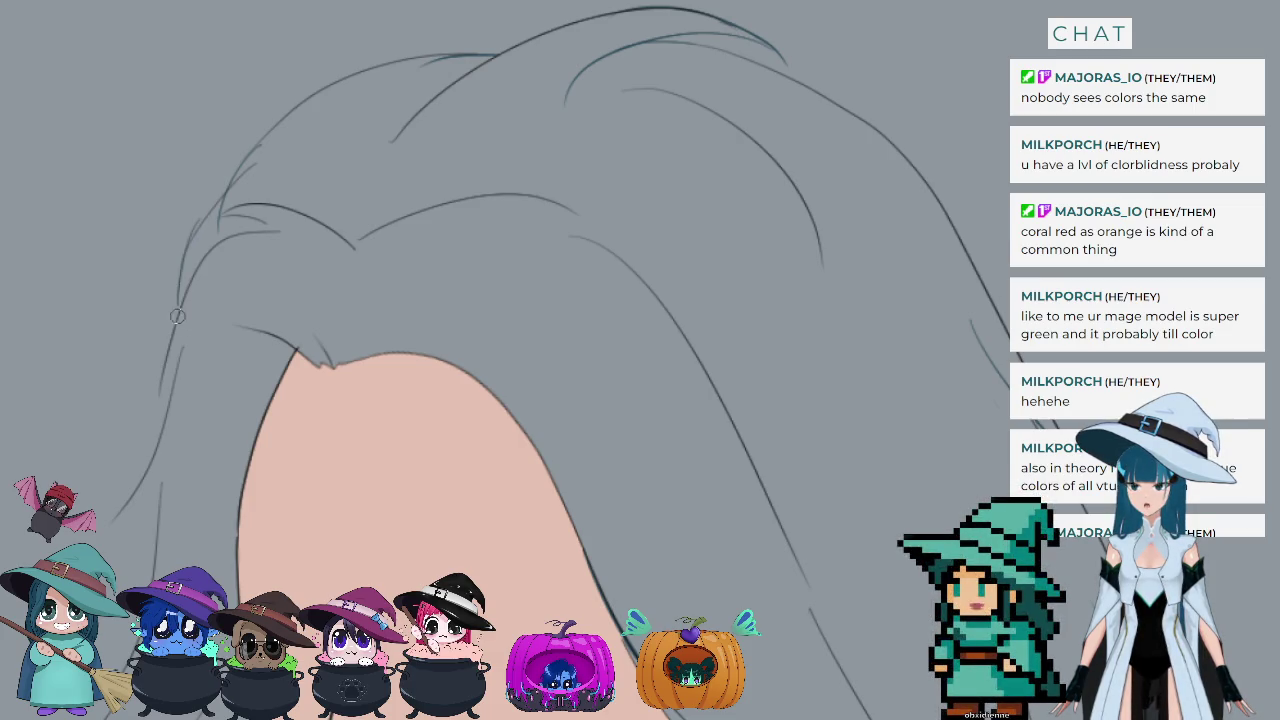
key("ctrl+z")
left_click_drag(206, 220, 186, 334)
key("ctrl+z")
left_click_drag(206, 222, 180, 322)
key("ctrl+z")
left_click_drag(206, 222, 182, 324)
left_click_drag(206, 222, 178, 326)
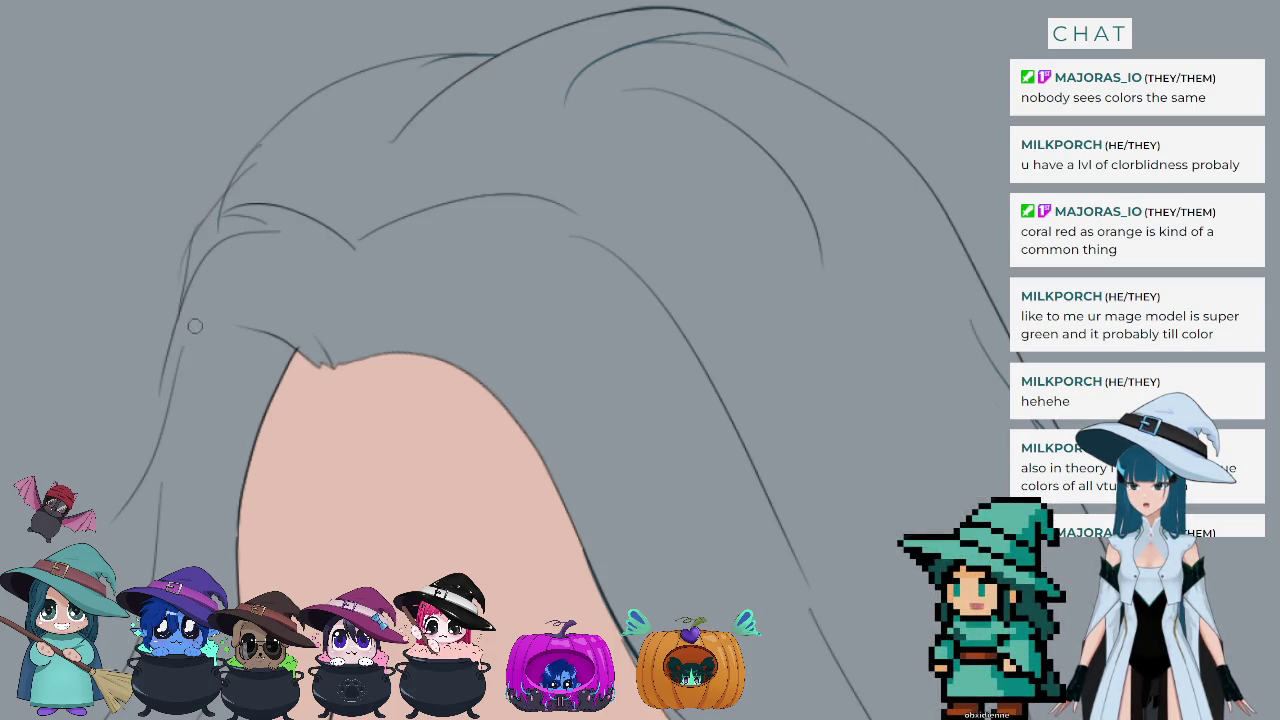
key("ctrl+z")
left_click_drag(206, 222, 168, 328)
key("ctrl+z")
Step: Extend the left-edge strand down toward the lower hair, redrawing as needed
mouse_move(206, 220)
left_mouse_down()
mouse_move(182, 332)
mouse_move(112, 436)
left_mouse_up()
key("ctrl+z")
left_click_drag(184, 304, 160, 396)
key("ctrl+z")
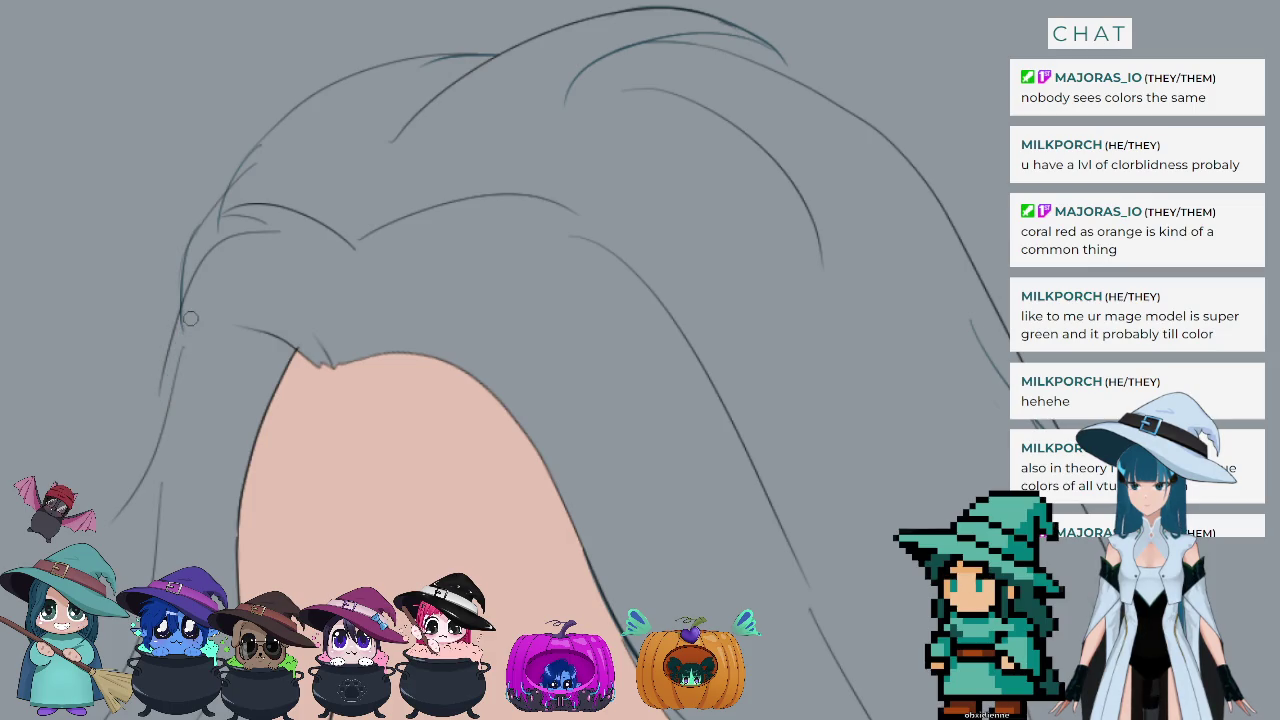
left_click_drag(190, 318, 118, 432)
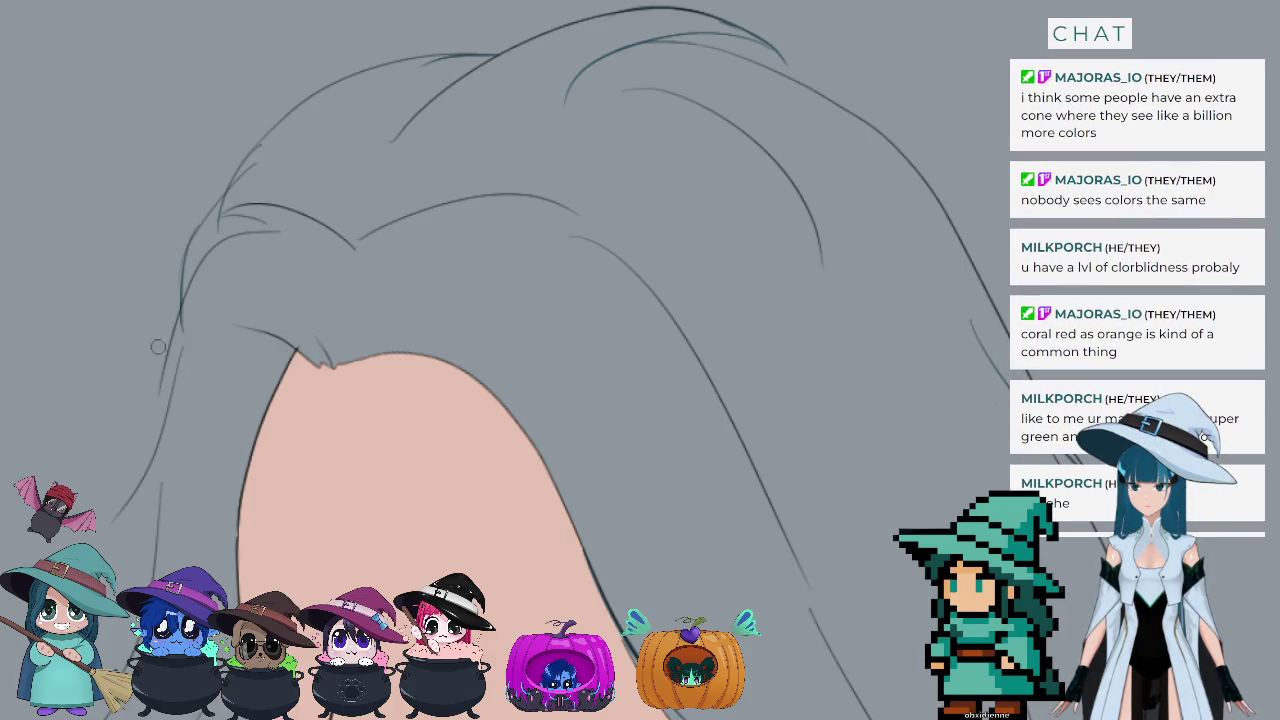
mouse_move(184, 320)
left_mouse_down()
mouse_move(160, 436)
mouse_move(88, 532)
left_mouse_up()
key("ctrl+z")
left_click_drag(190, 442, 98, 530)
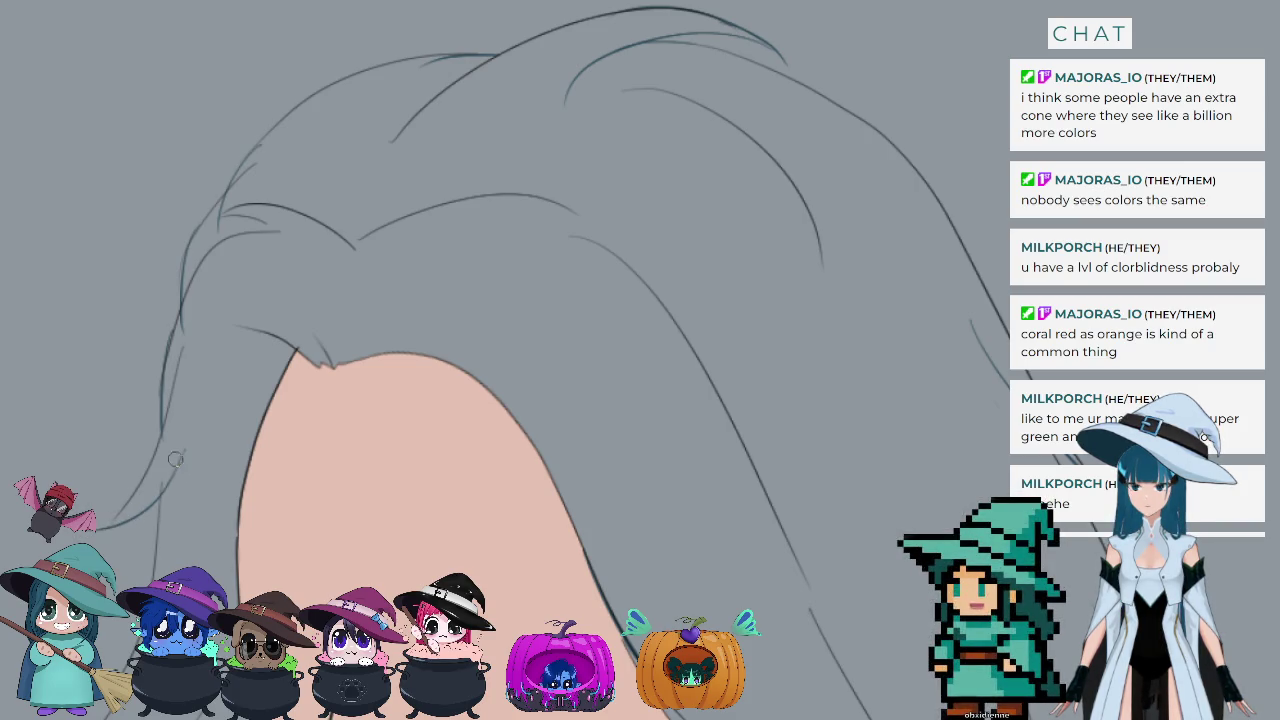
key("ctrl+z")
left_click_drag(180, 432, 110, 512)
Step: Add a few short strands curving down-left in the lower-left hair
left_click_drag(174, 445, 97, 527)
left_click_drag(188, 432, 116, 537)
key("ctrl+z")
left_click_drag(175, 440, 150, 525)
key("ctrl+z")
left_click_drag(162, 456, 166, 516)
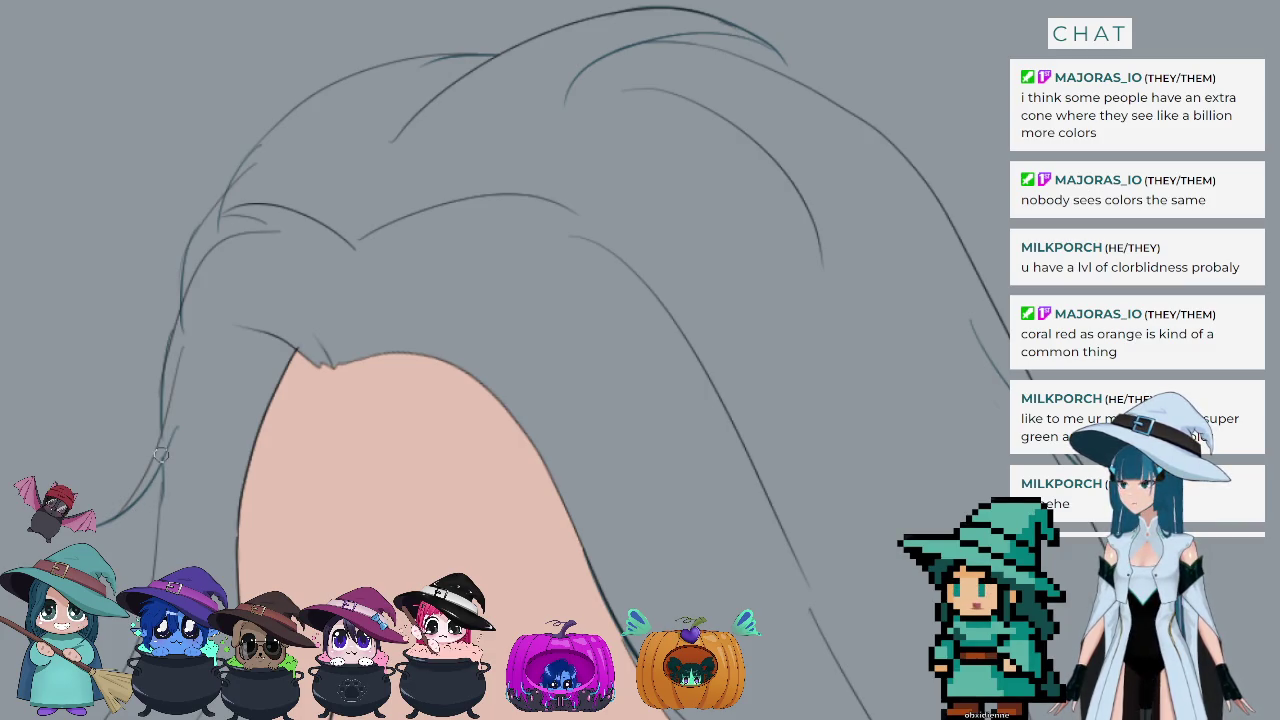
Step: Draw a strand in the lower-left hair, redrawing it twice for a cleaner curve
scroll(161, 455, "down", 2)
scroll(250, 470, "down", 2)
scroll(300, 485, "down", 2)
scroll(339, 496, "down", 2)
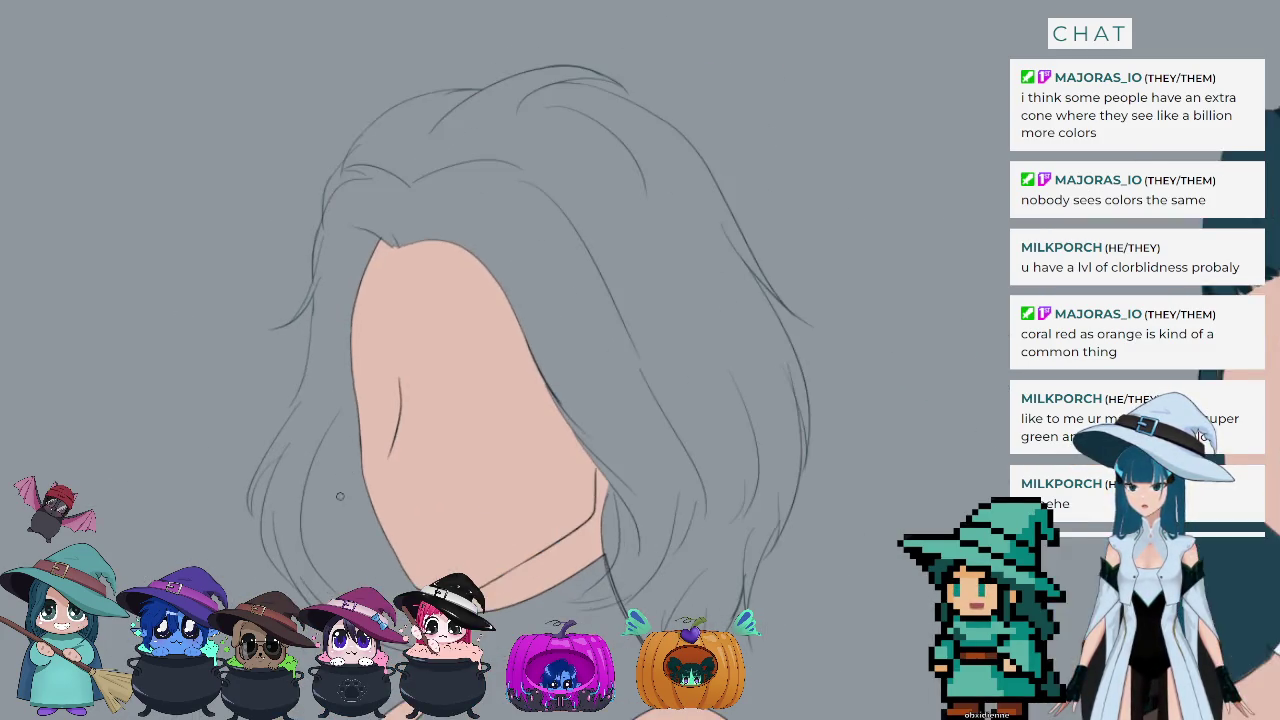
scroll(390, 610, "up", 1)
scroll(390, 610, "up", 1)
scroll(390, 610, "up", 2)
scroll(390, 610, "up", 1)
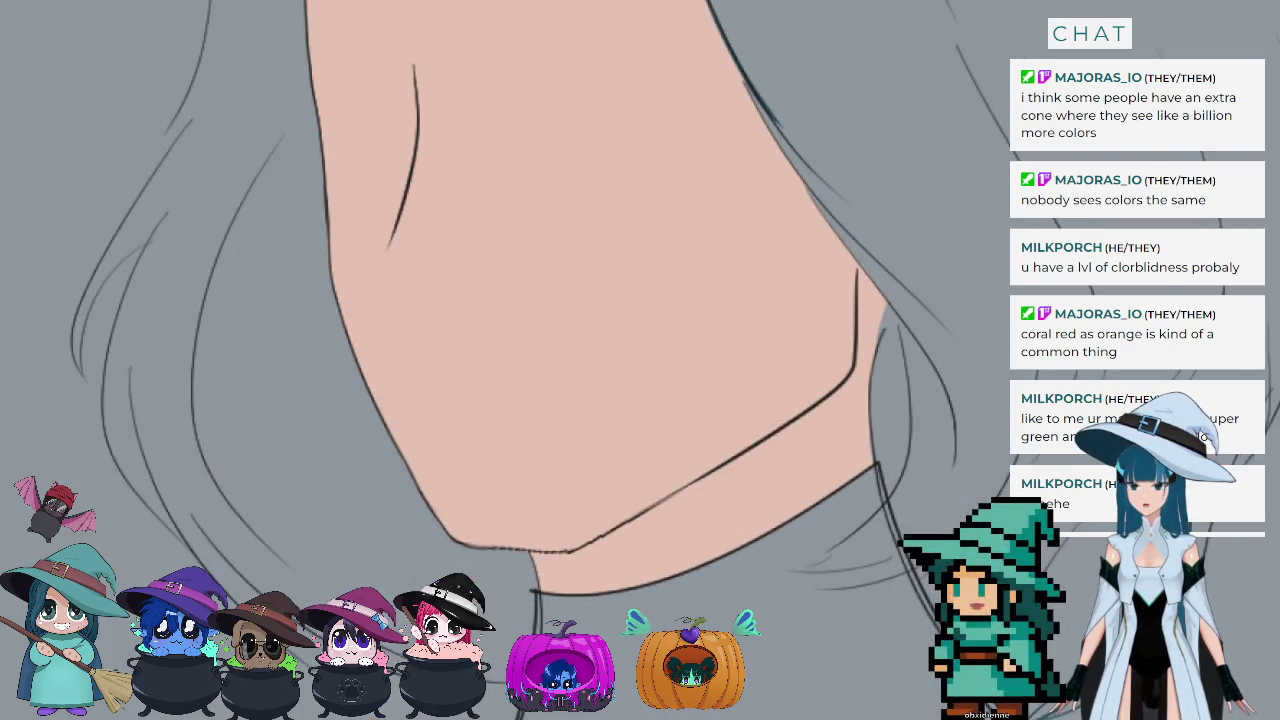
scroll(465, 650, "up", 2)
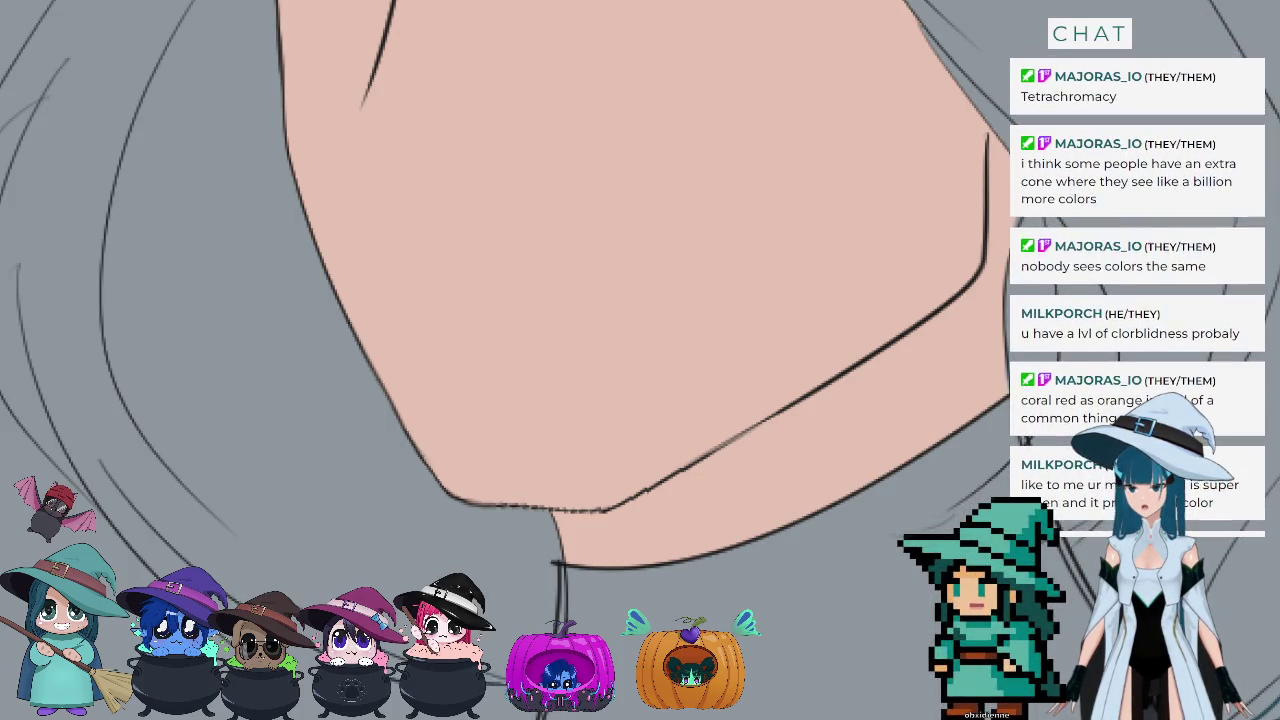
left_click_drag(115, 460, 155, 575)
key("ctrl+z")
left_click_drag(114, 447, 165, 572)
key("ctrl+z")
left_click_drag(116, 433, 180, 565)
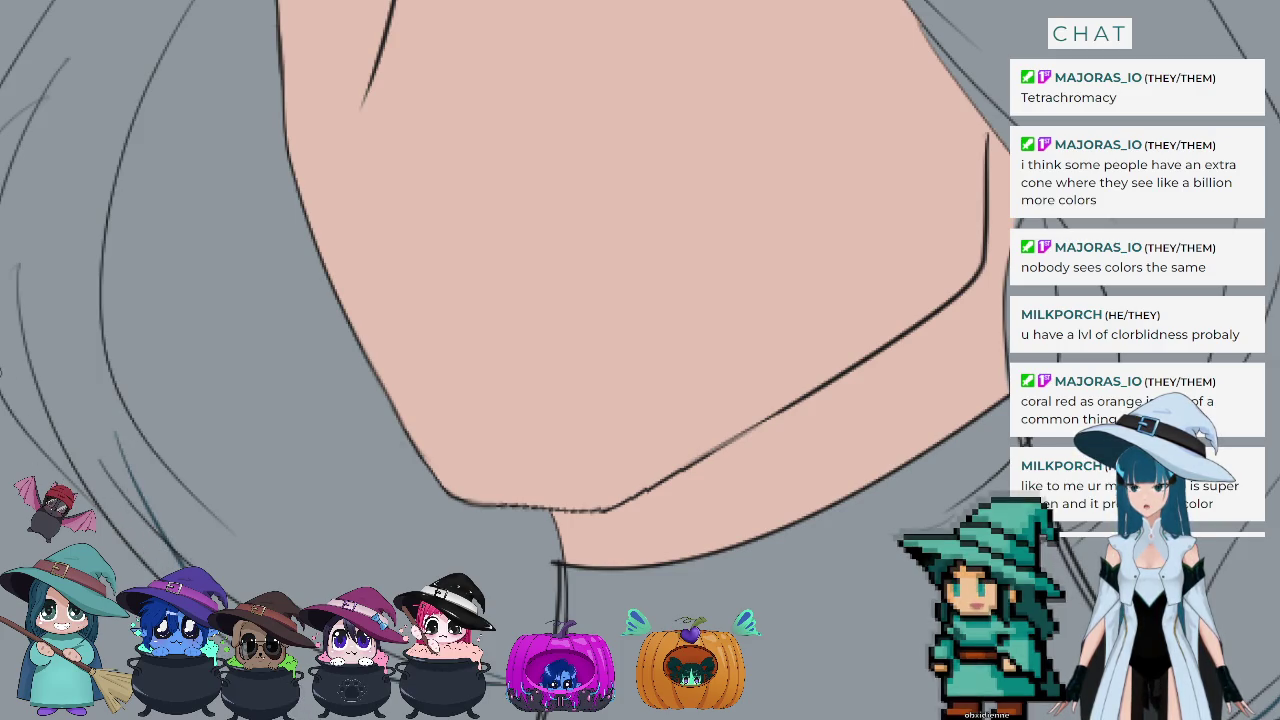
Step: Draw a curved strand line through the hair beside the face
scroll(141, 481, "down", 2)
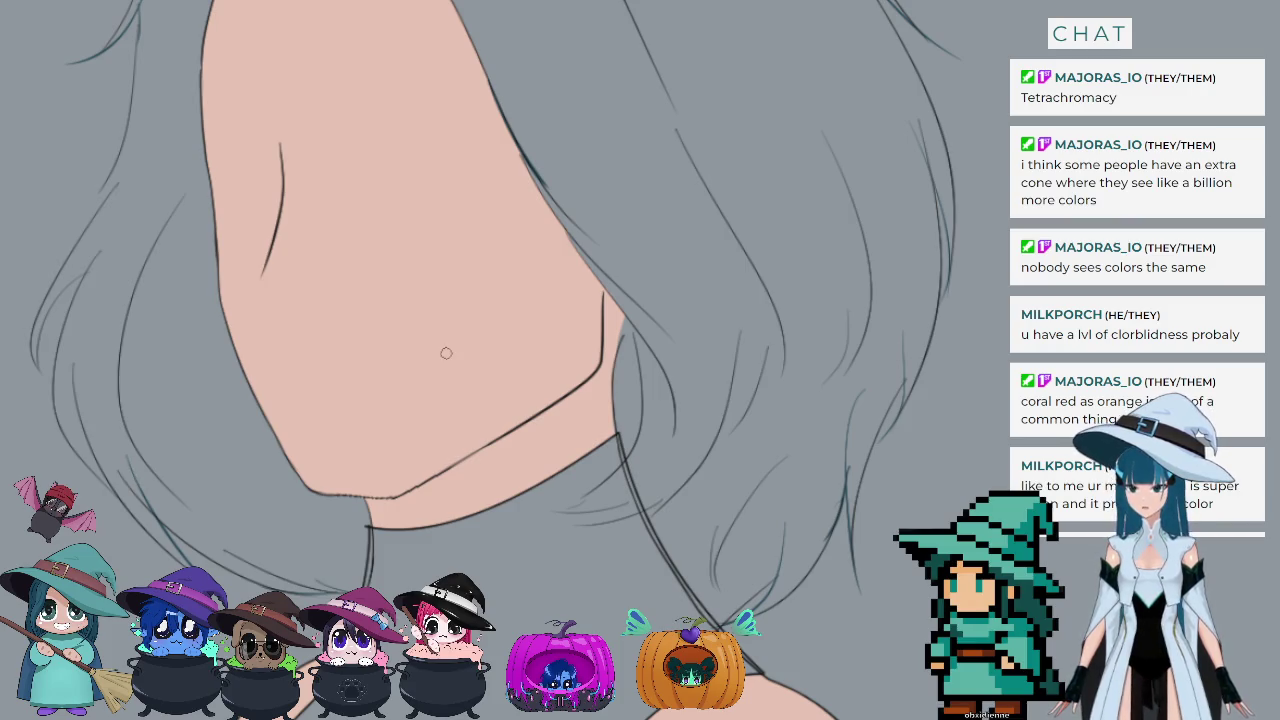
scroll(195, 265, "down", 3)
scroll(151, 163, "down", 3)
scroll(240, 310, "up", 2)
scroll(240, 310, "up", 2)
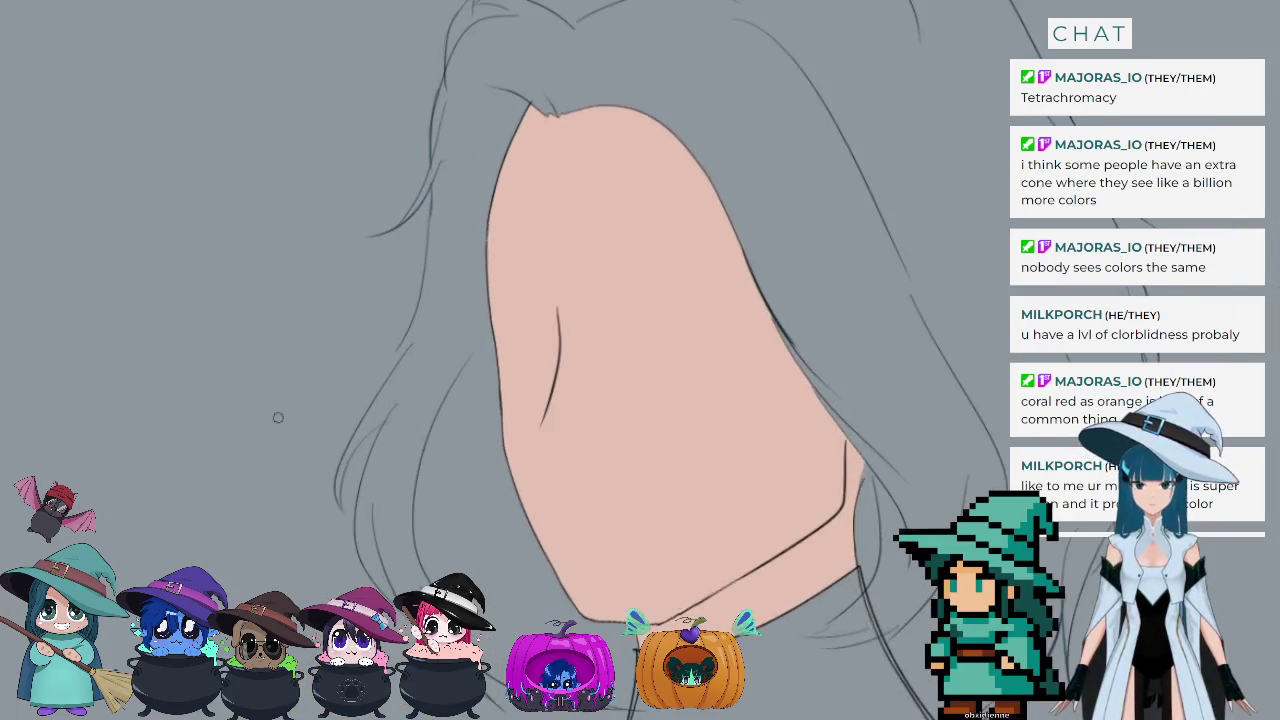
scroll(277, 417, "up", 1)
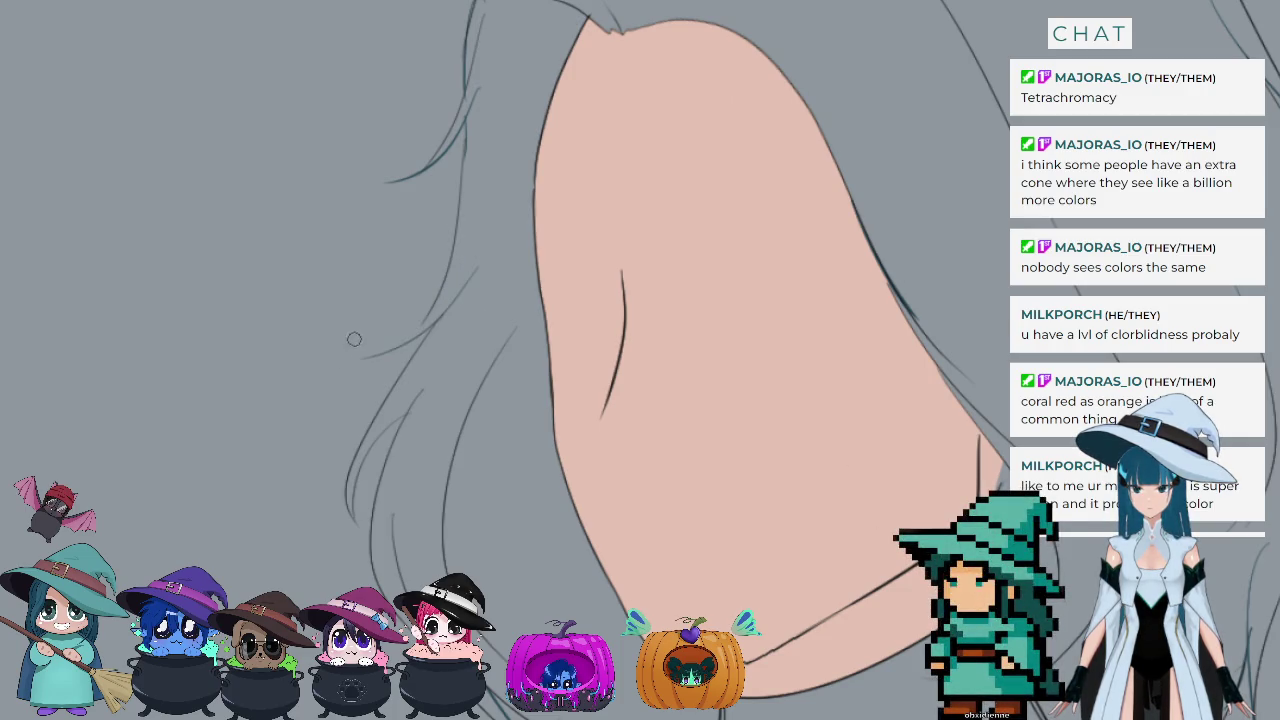
left_click_drag(474, 272, 374, 345)
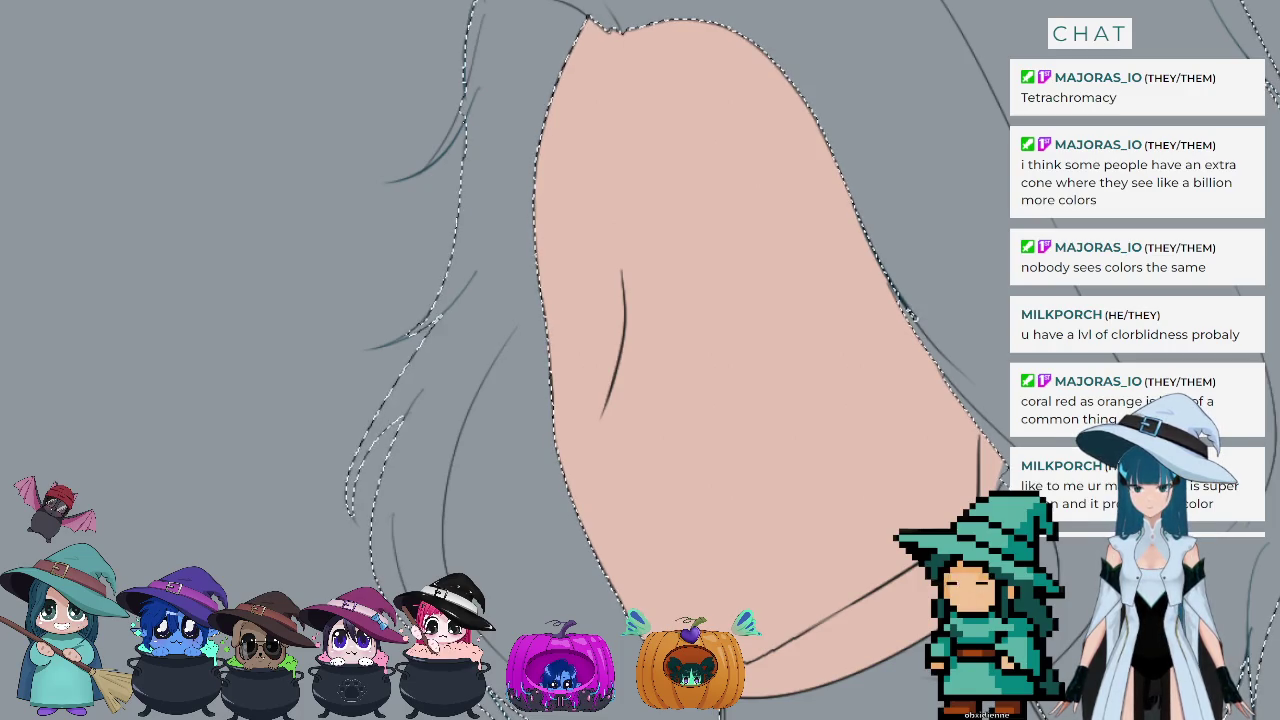
Step: Fill the hair region with flat dark teal, clear it, and select a small oval at the ear
key("alt+BackSpace")
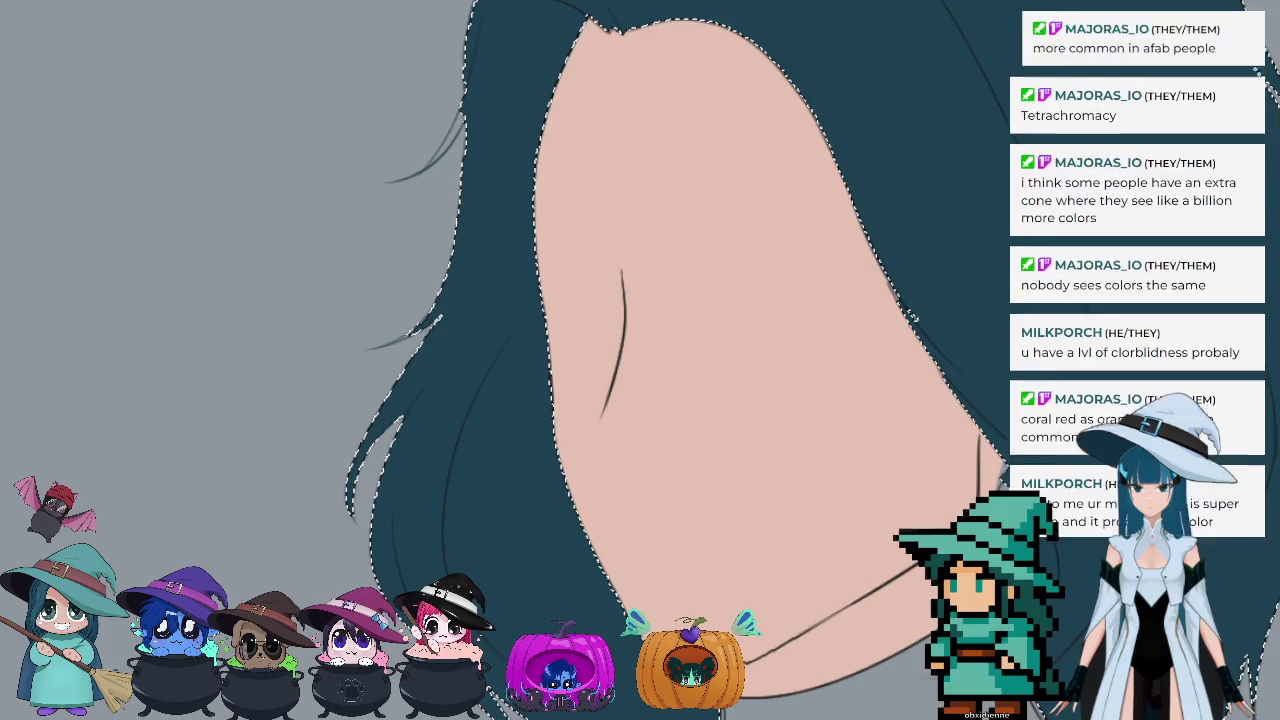
scroll(640, 360, "down", 2)
scroll(640, 360, "down", 2)
scroll(560, 300, "down", 1)
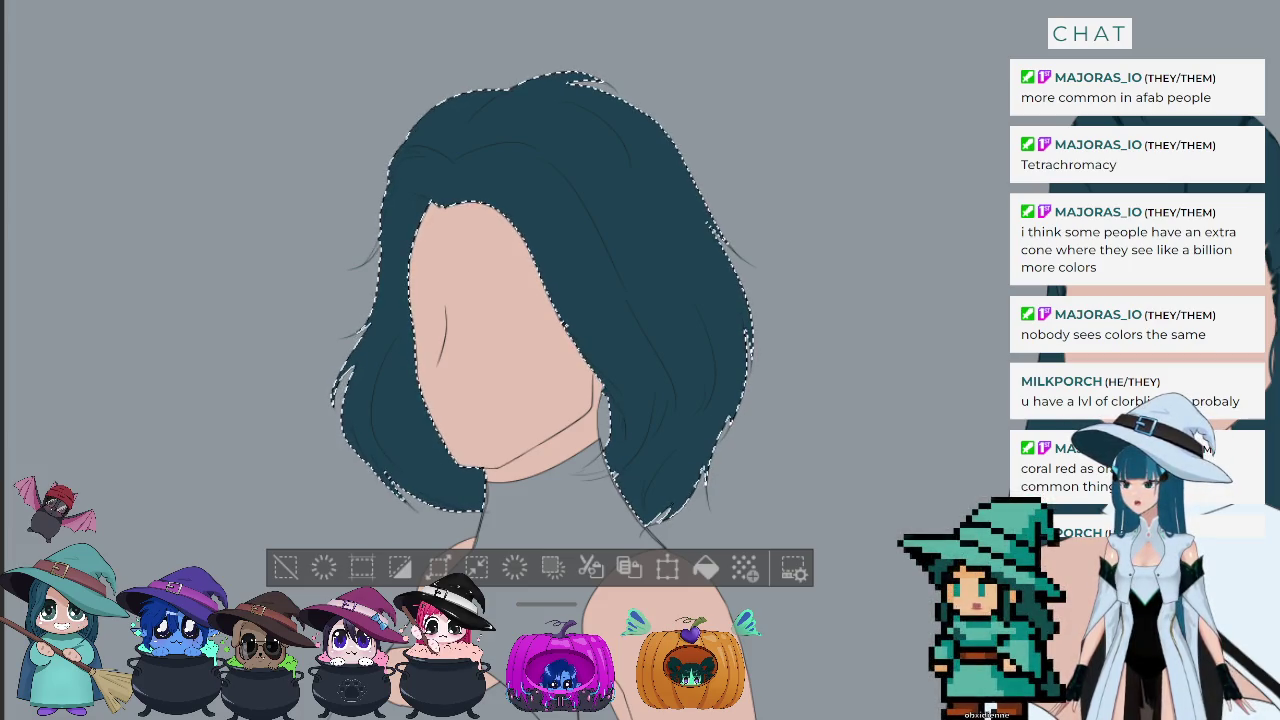
left_click(285, 567)
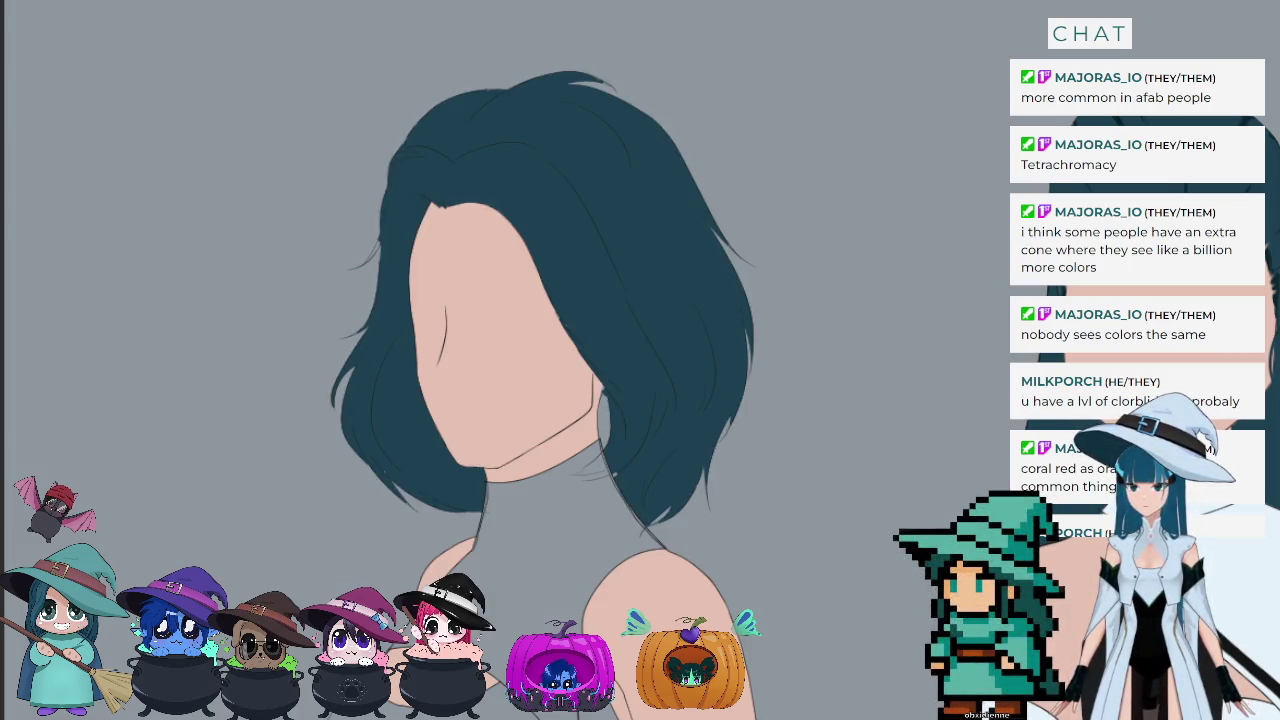
left_click_drag(597, 413, 607, 447)
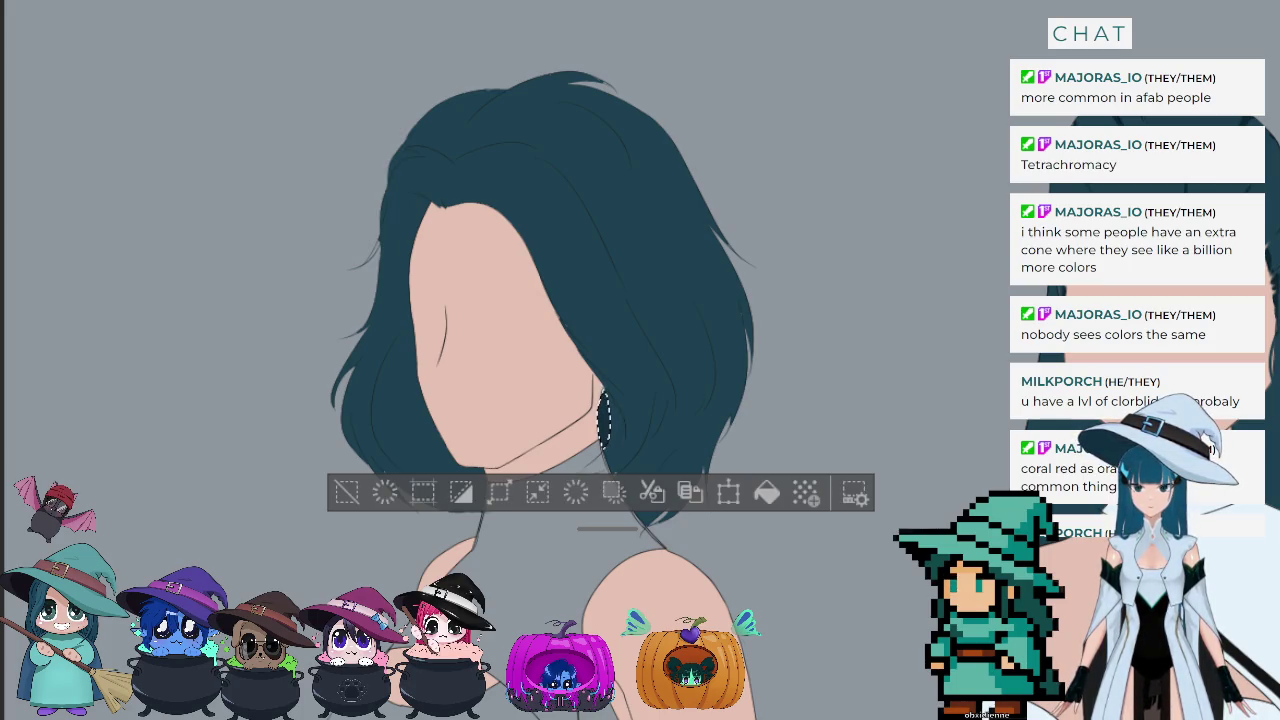
Step: Erase the ear selection, then fill the left figure's top solid black and deselect
left_click(345, 491)
scroll(640, 340, "down", 3)
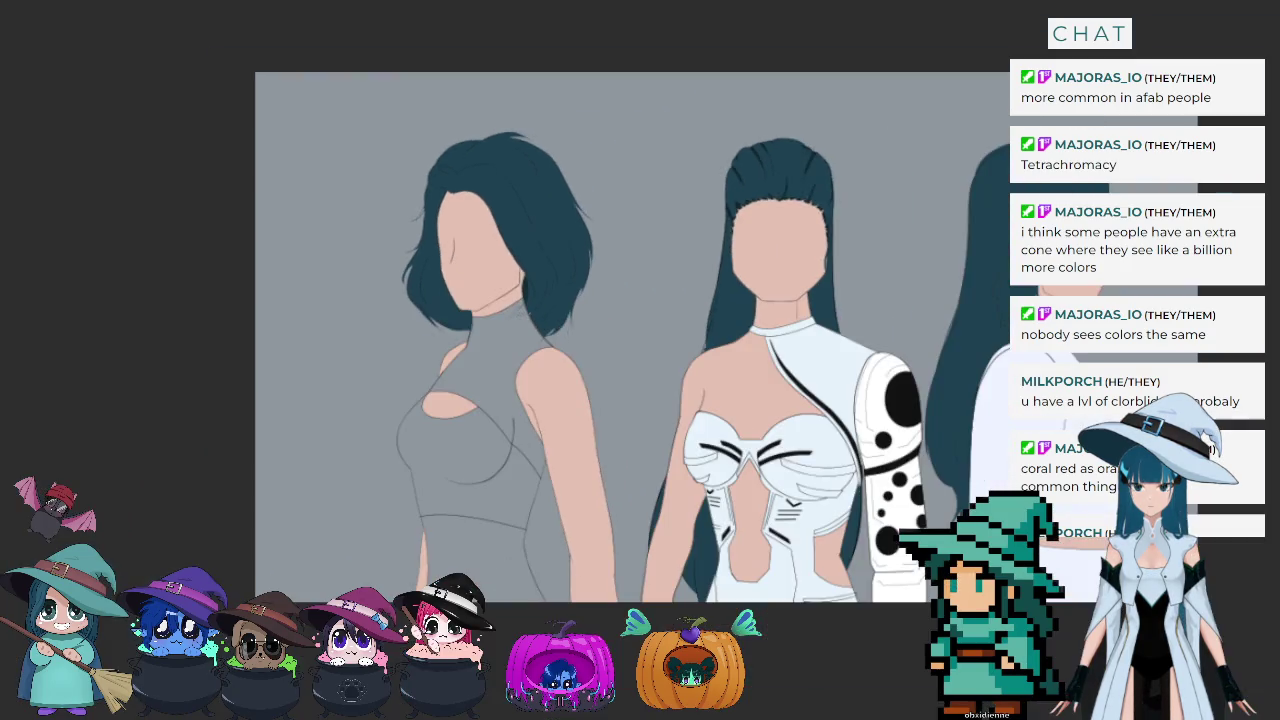
scroll(488, 154, "up", 3)
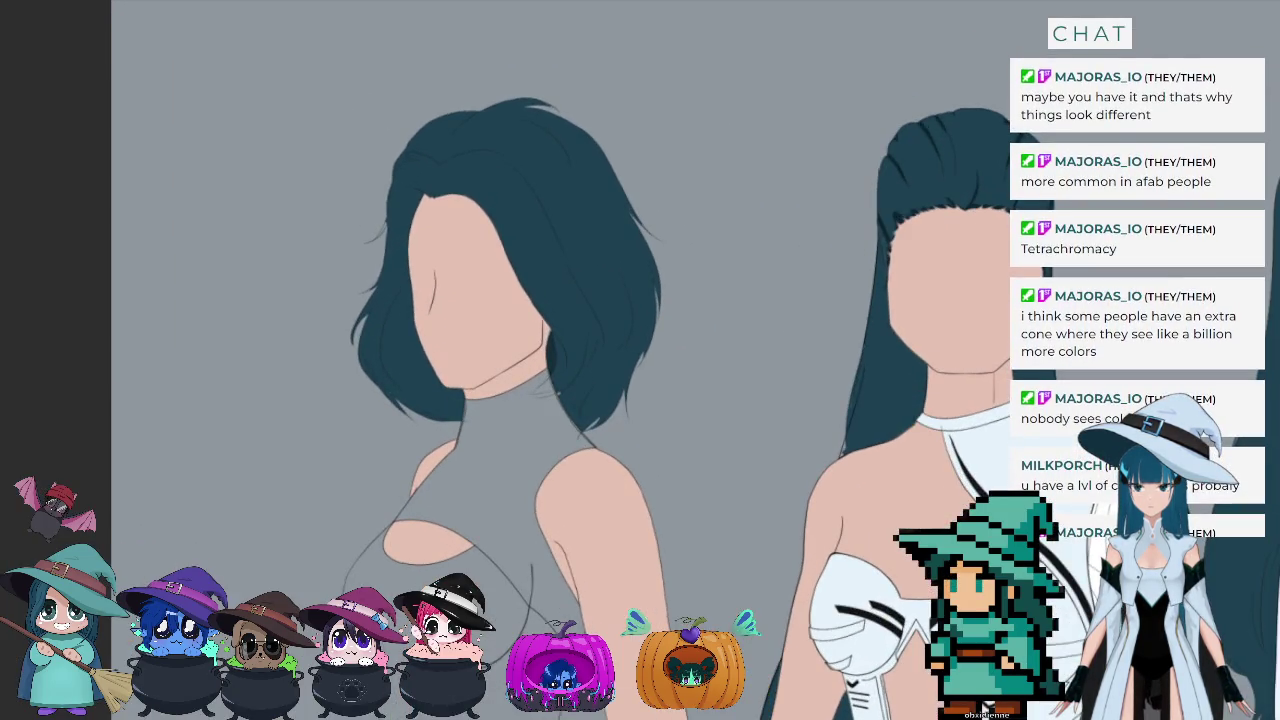
left_click(490, 560)
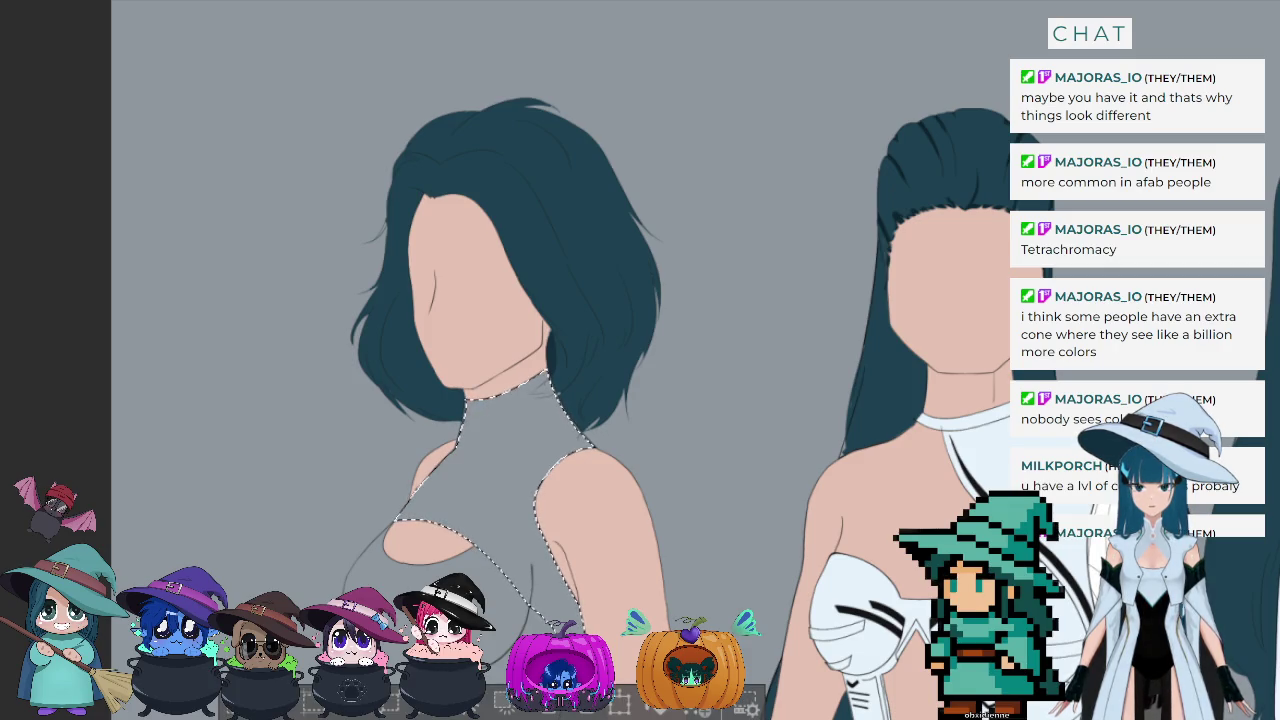
left_click(558, 570)
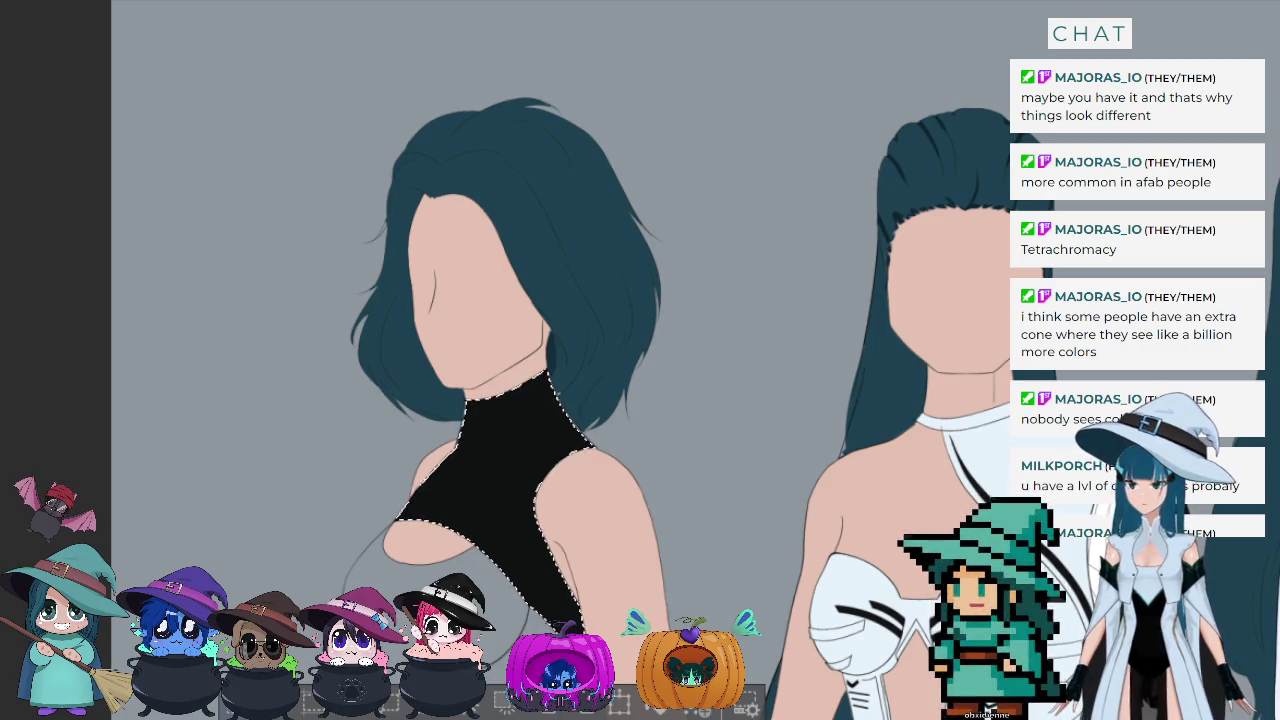
key("ctrl+d")
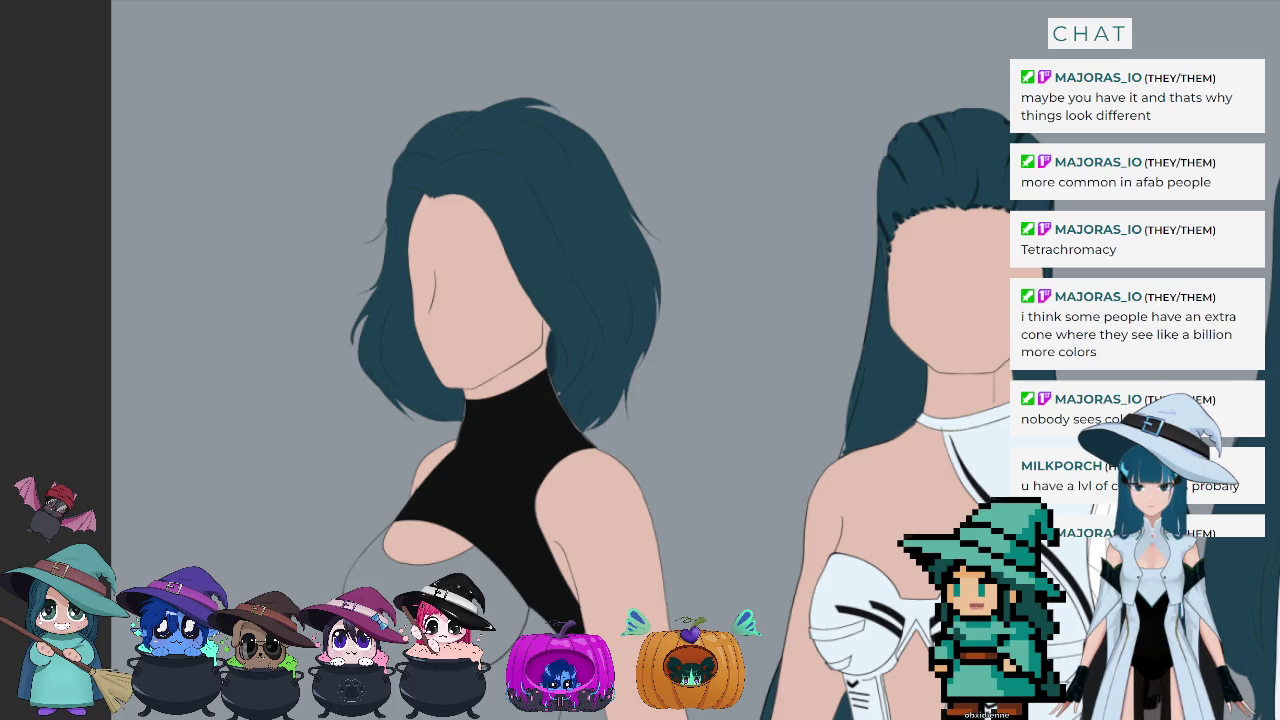
Step: Lasso the unfilled gap below the top, fill it black, deselect, and fit the whole canvas
left_click_drag(384, 532, 550, 622)
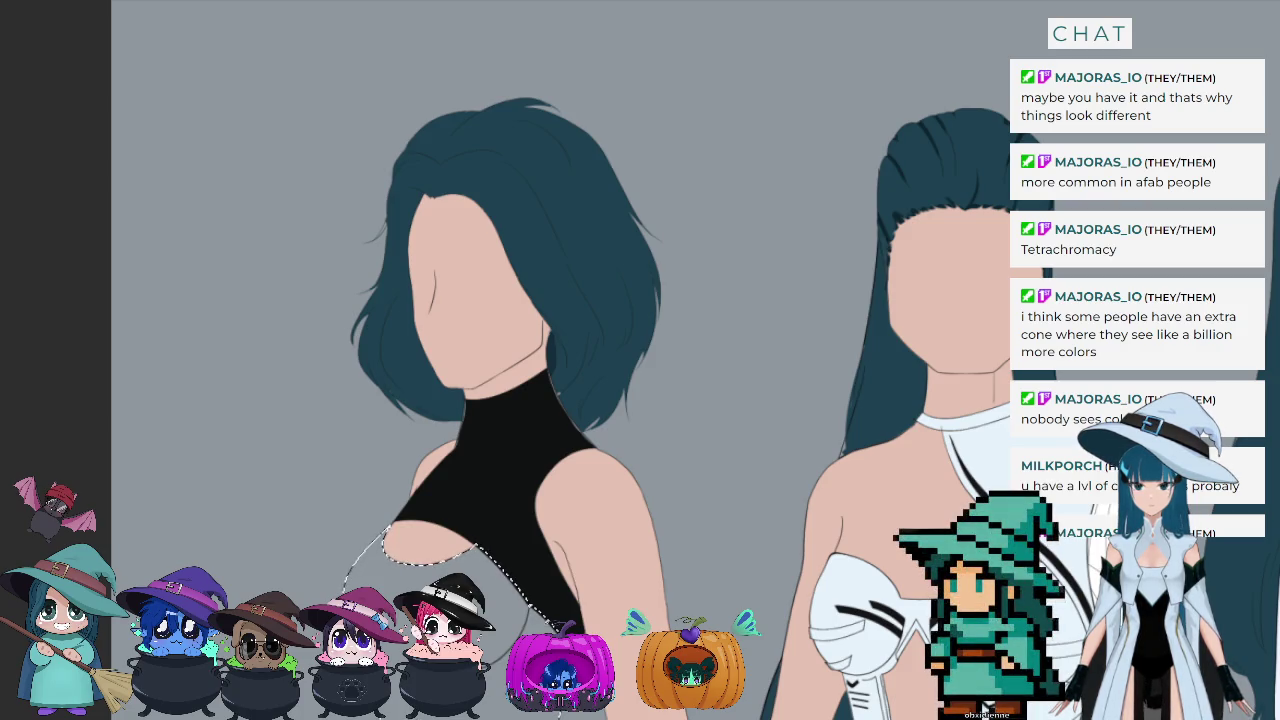
key("alt+BackSpace")
key("ctrl+d")
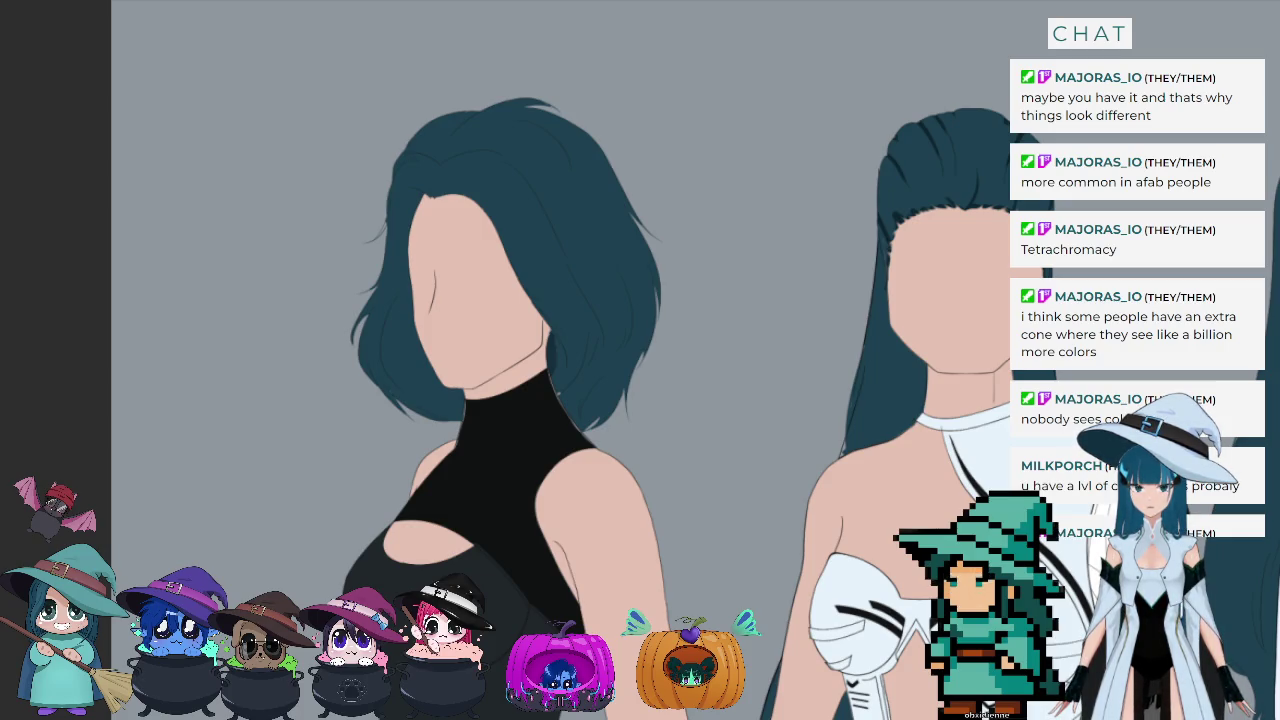
key("ctrl+0")
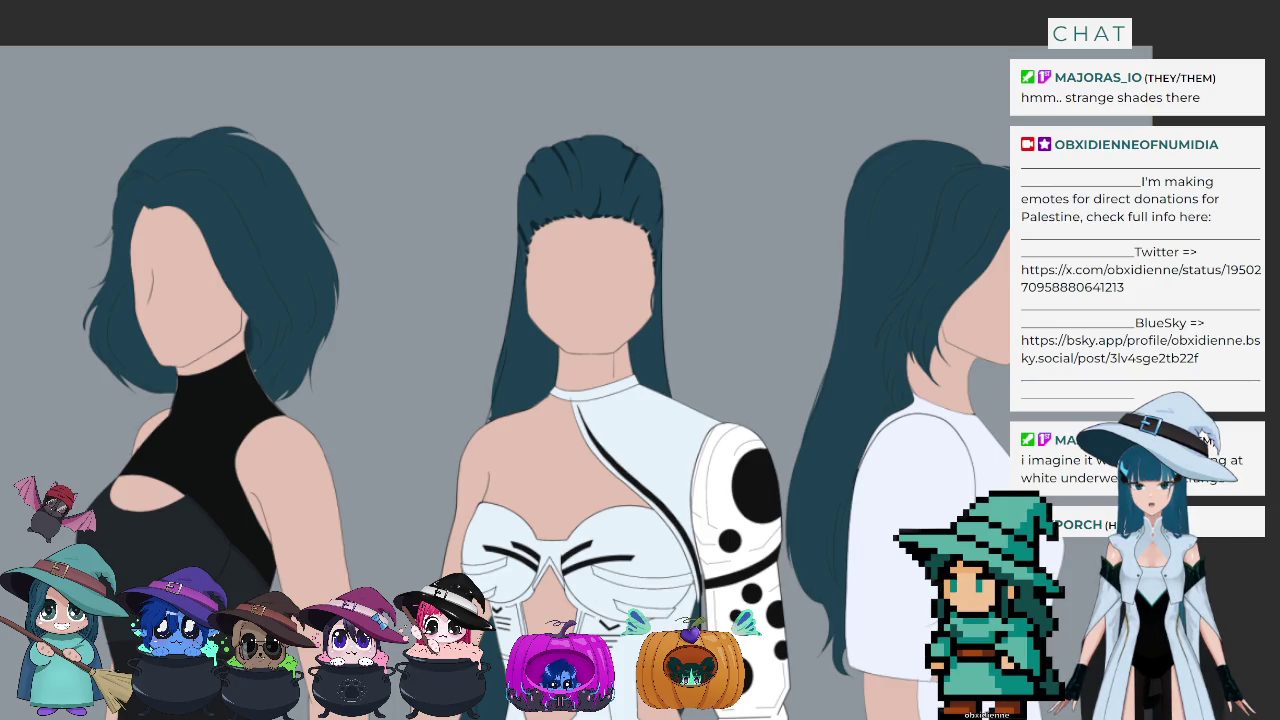
Step: Sample the middle figure's hair colour and zoom in on the left figure's head
left_click_drag(623, 177, 631, 170)
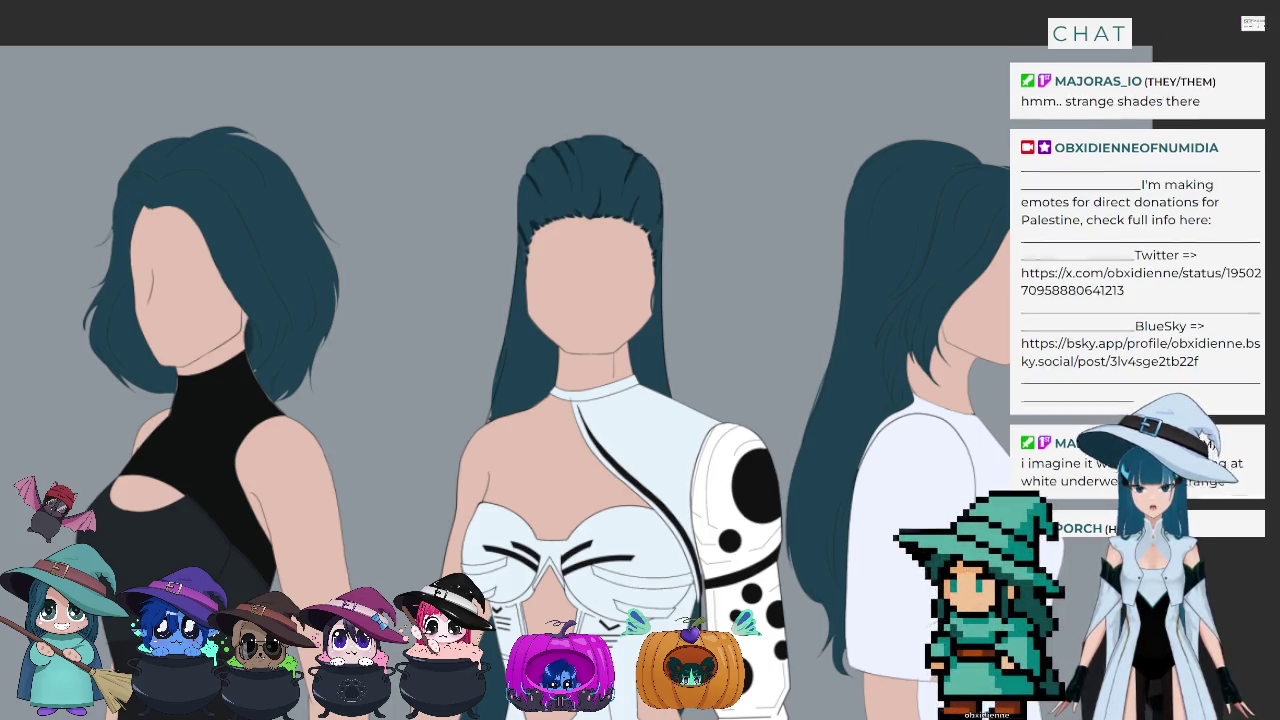
scroll(16, 250, "up", 2)
scroll(16, 250, "down", 2)
scroll(16, 250, "up", 1)
scroll(16, 250, "up", 1)
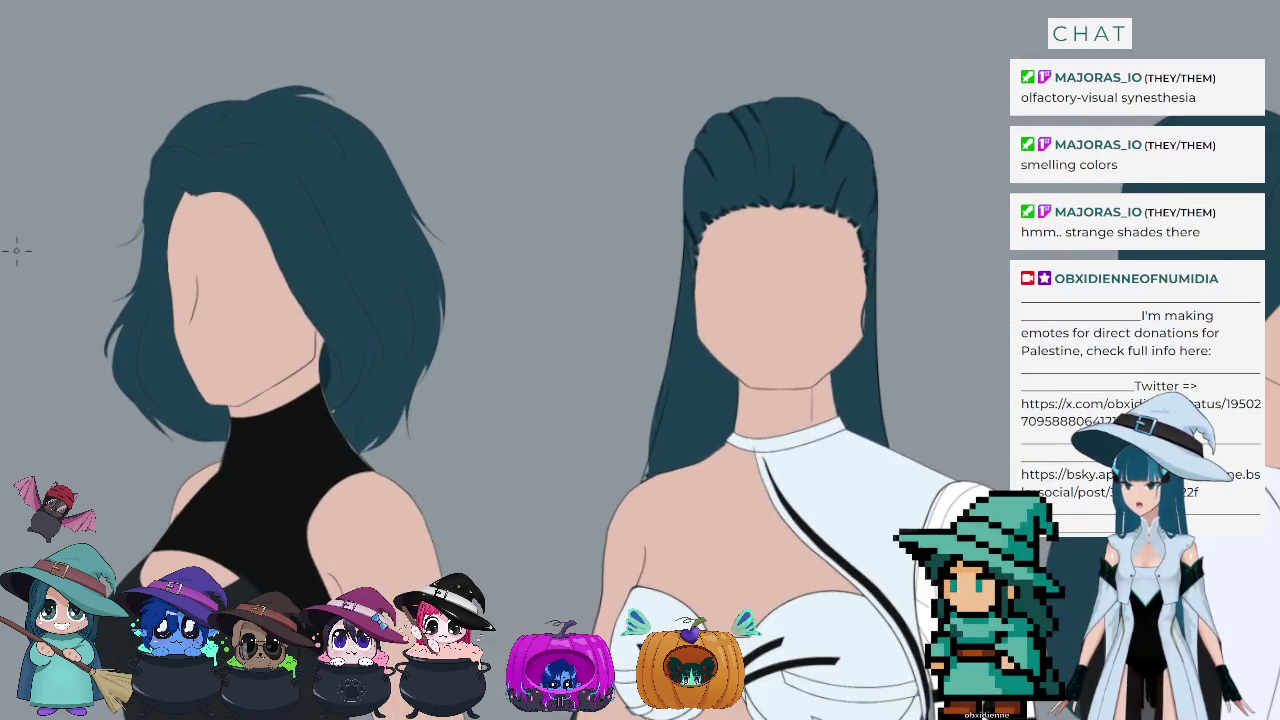
scroll(16, 250, "up", 1)
scroll(16, 250, "up", 1)
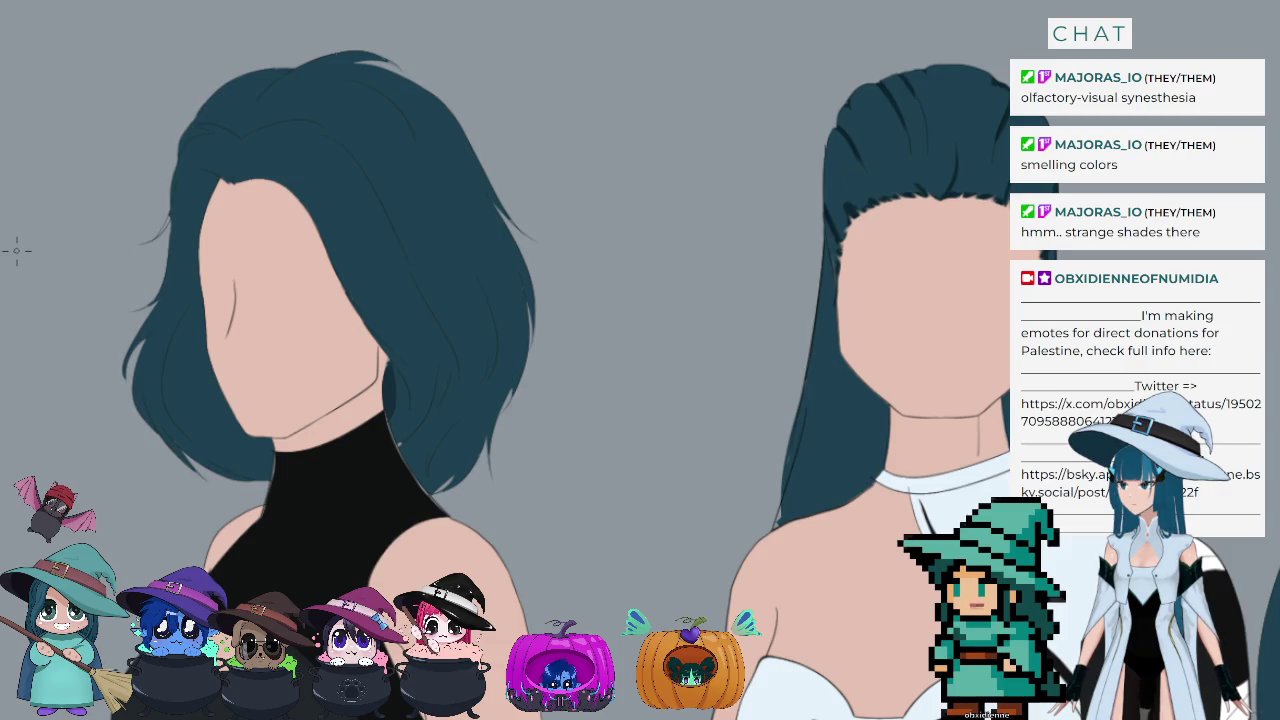
scroll(423, 277, "up", 1)
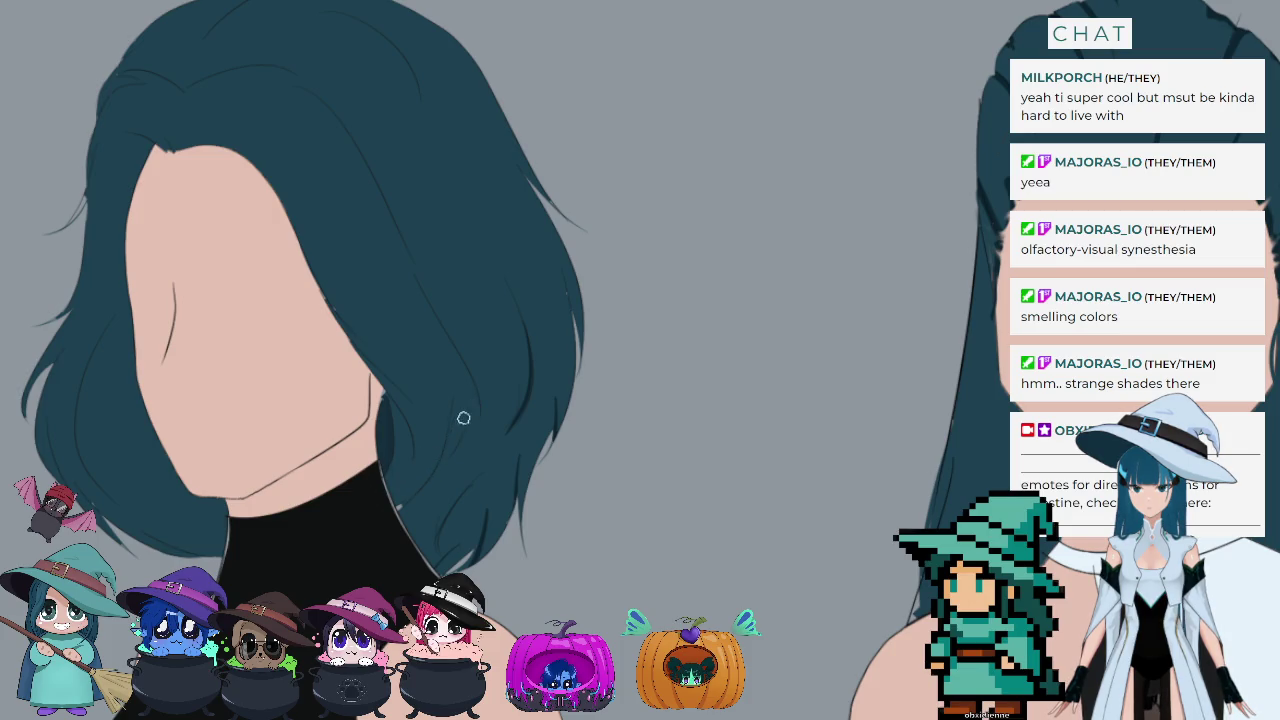
Step: Draw dark strand lines at the hair's top and lower edge, and darken the edge right of the face
mouse_move(466, 422)
left_mouse_down()
mouse_move(452, 464)
mouse_move(402, 502)
left_mouse_up()
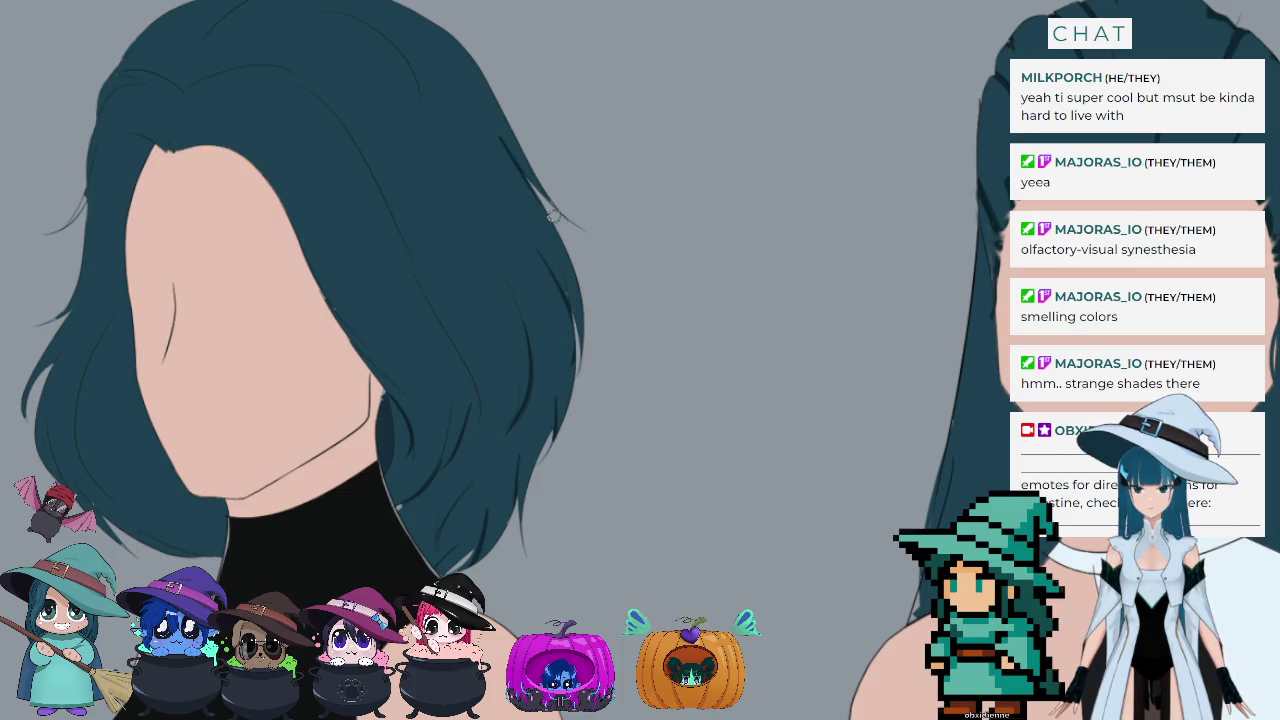
left_click_drag(357, 9, 415, 108)
key("ctrl+z")
left_click_drag(362, 13, 420, 104)
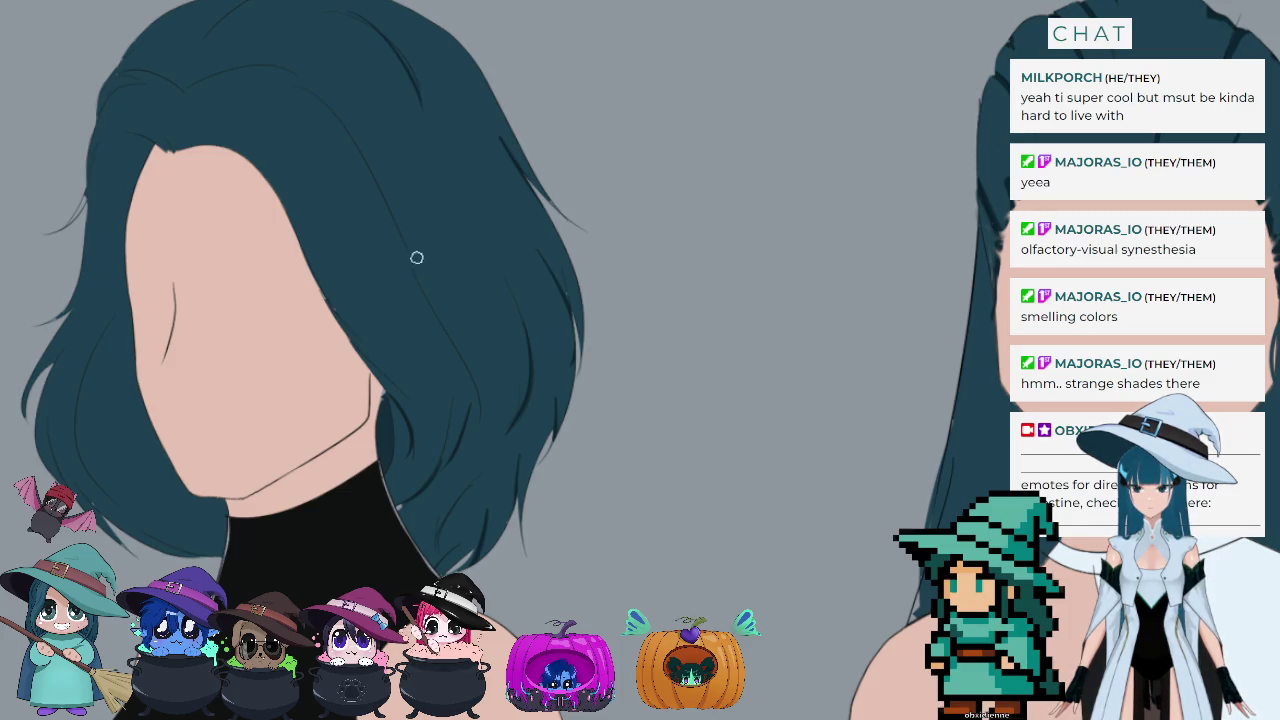
left_click_drag(417, 258, 467, 373)
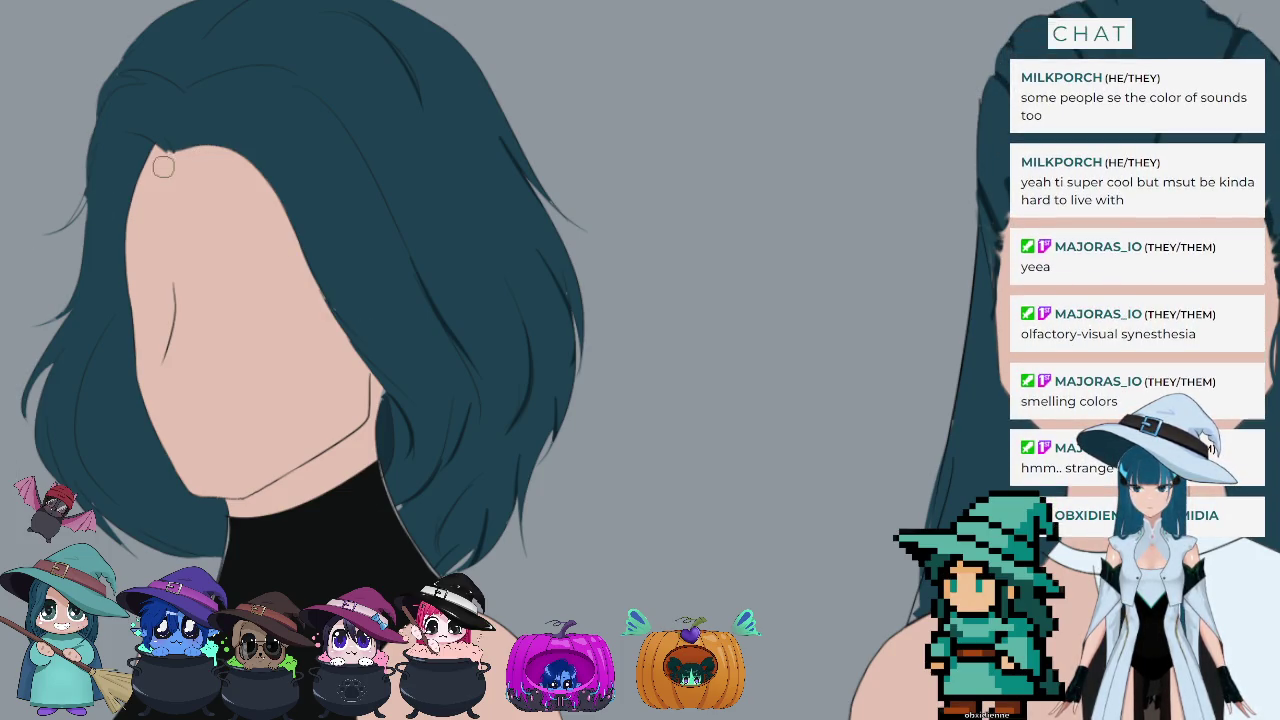
left_click_drag(263, 171, 405, 345)
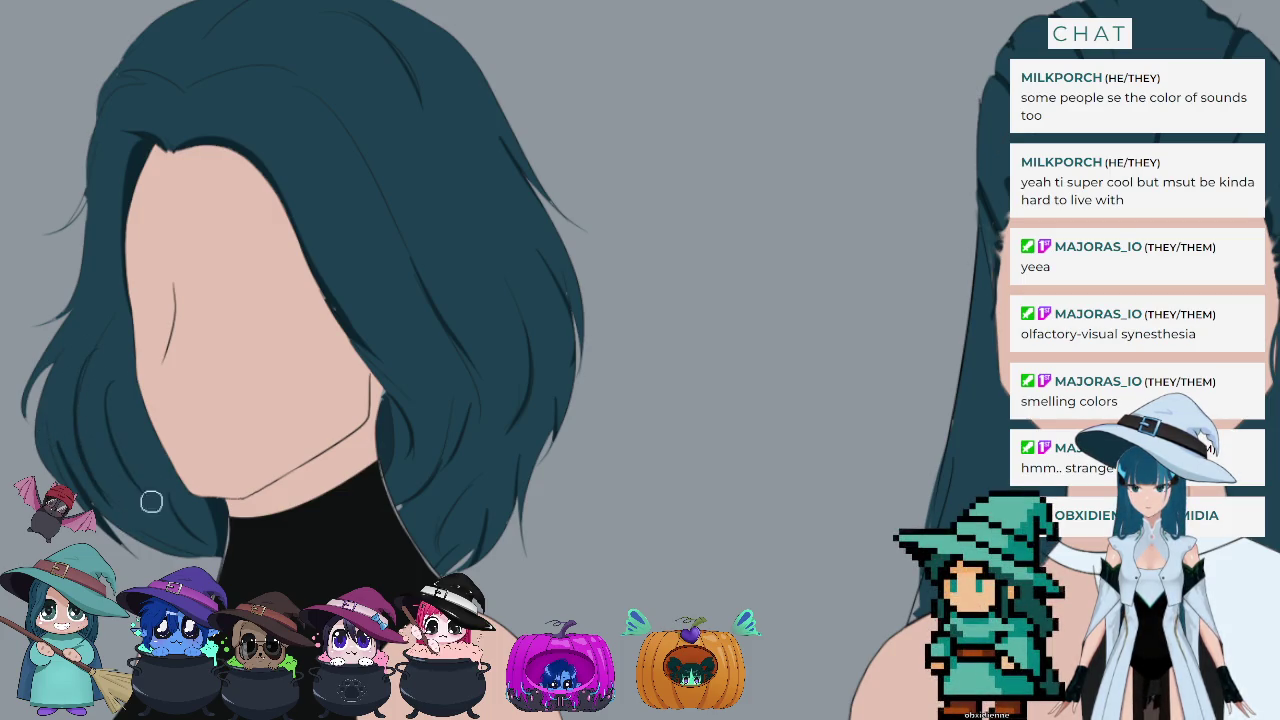
Step: Add strand lines in the lower-left and across the wavy hair, shade the left edge, and zoom out
left_click_drag(125, 459, 124, 400)
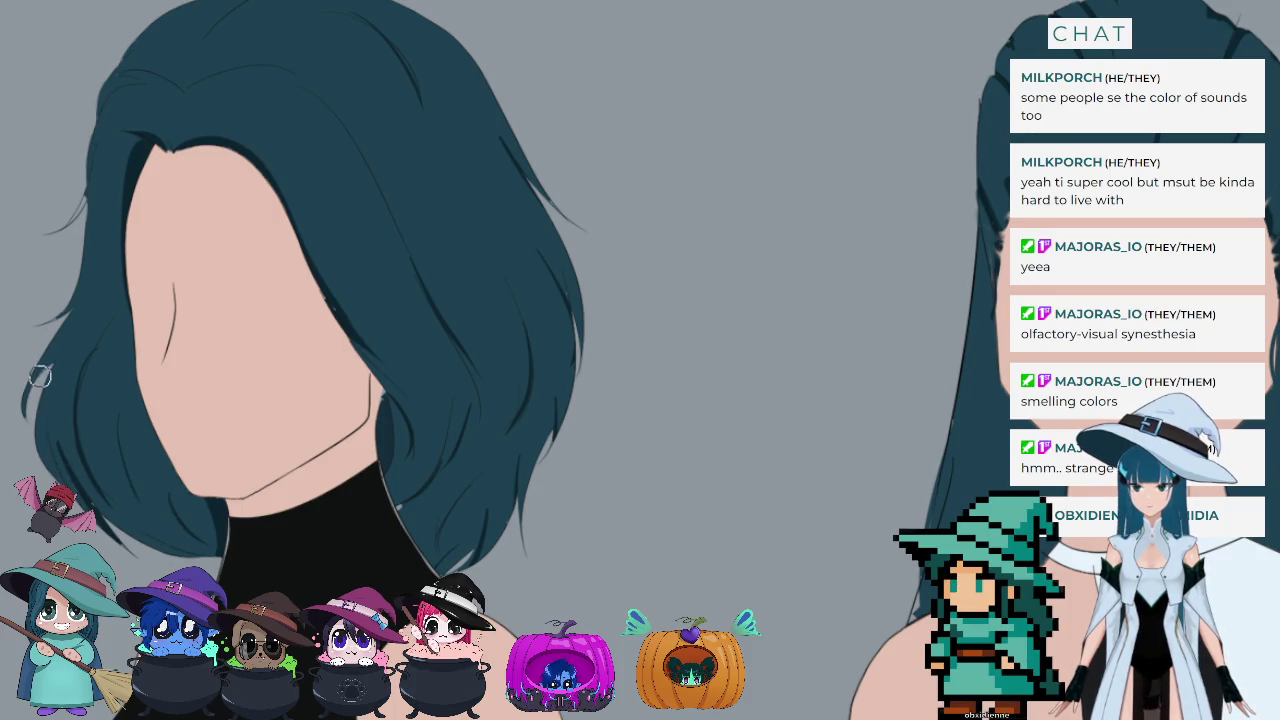
left_click_drag(75, 304, 48, 322)
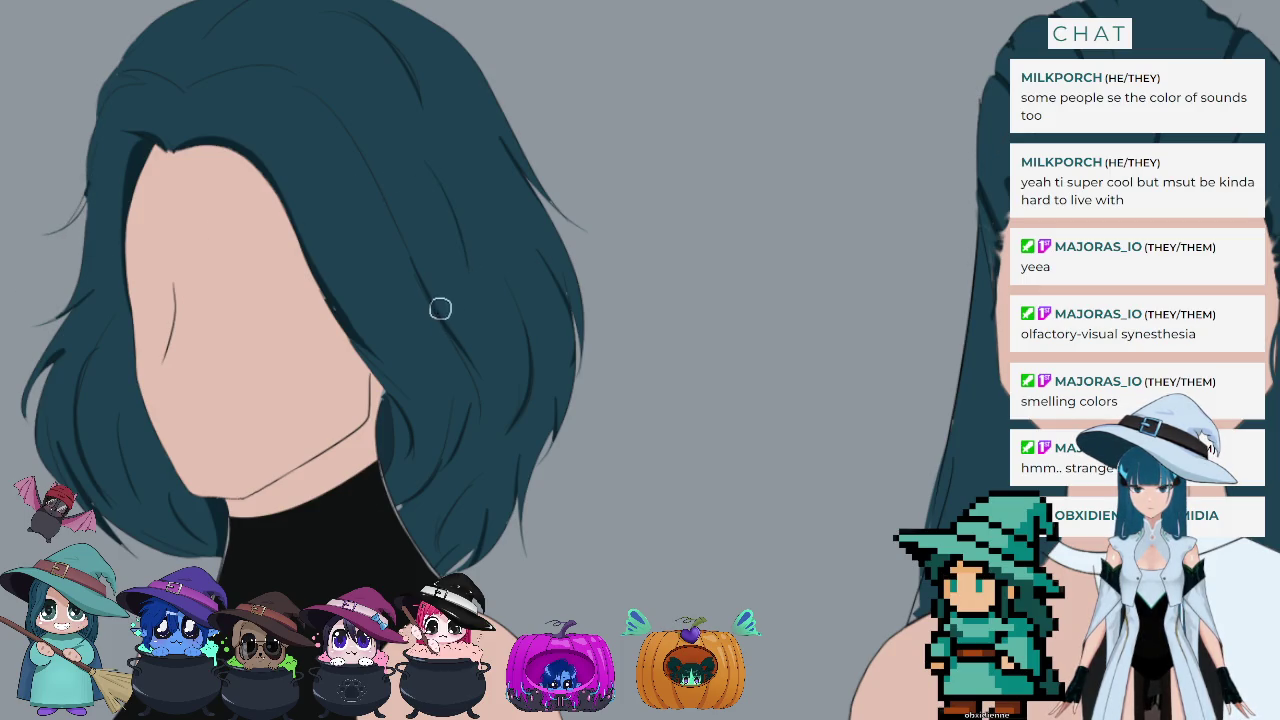
left_click_drag(480, 240, 458, 348)
left_click_drag(490, 306, 466, 350)
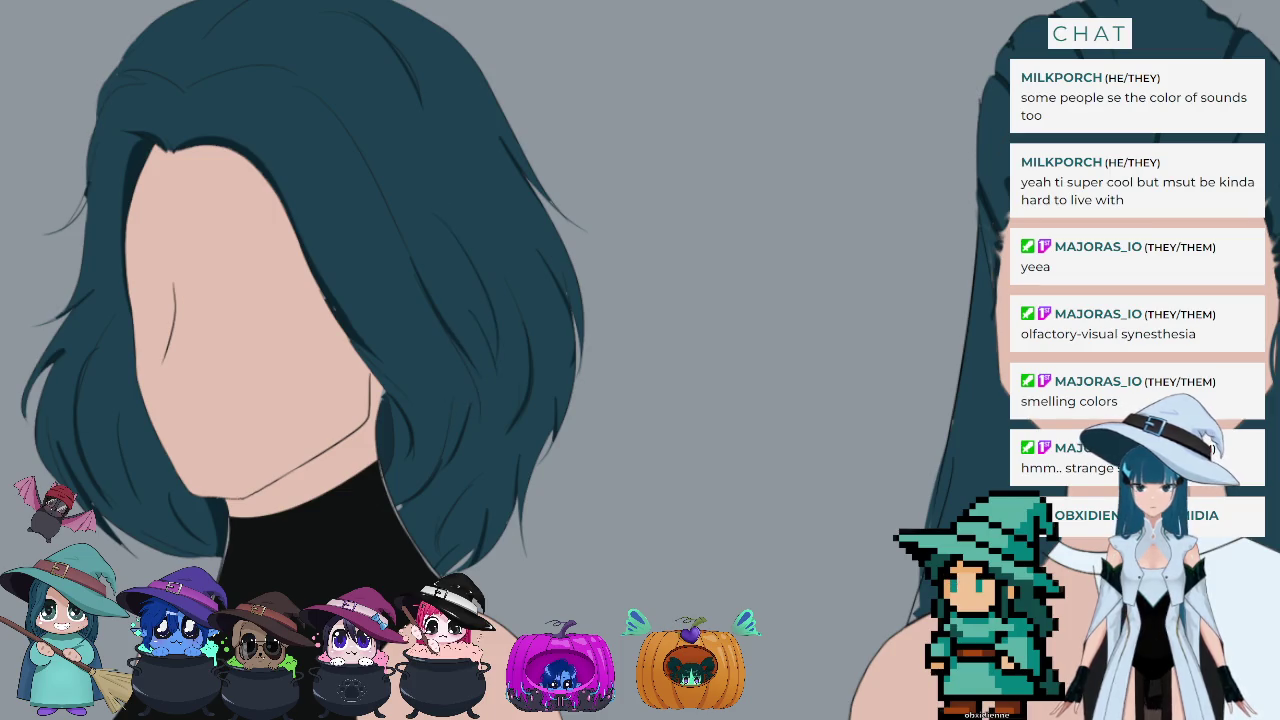
key("ctrl+minus")
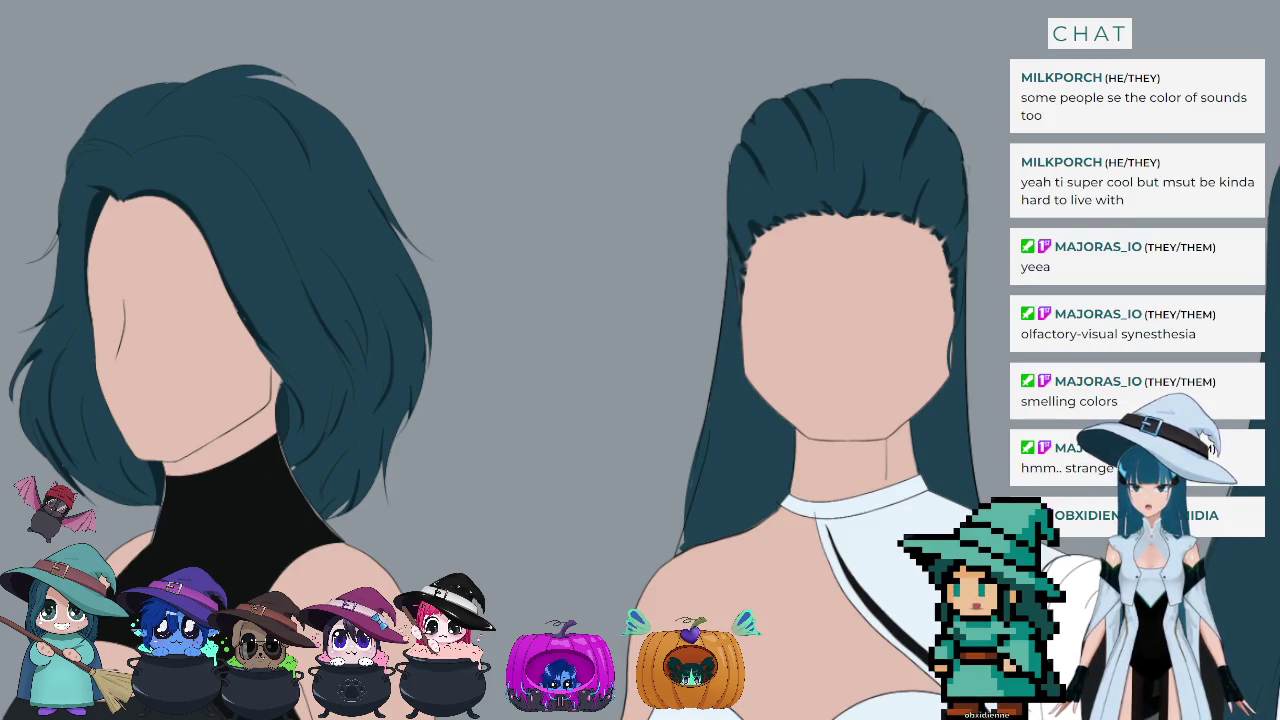
Step: Zoom in and draw a short curved strand by the hair parting
scroll(89, 63, "up", 4)
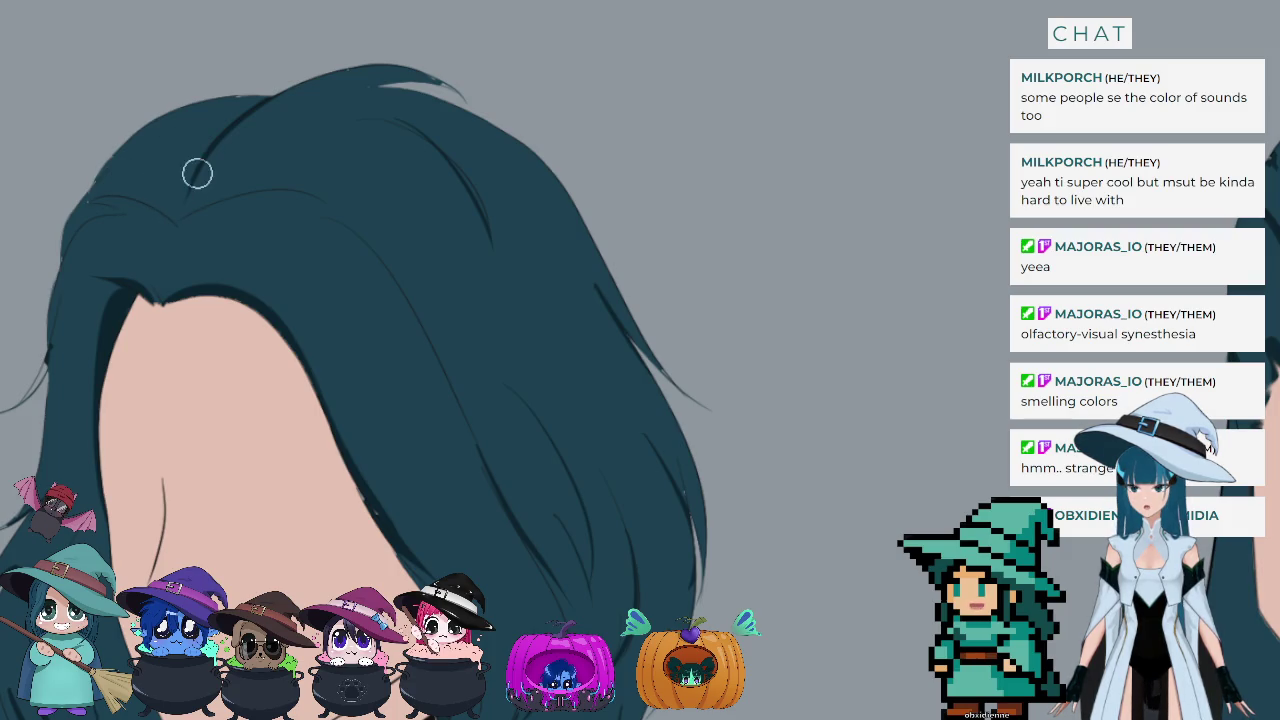
left_click_drag(157, 137, 182, 180)
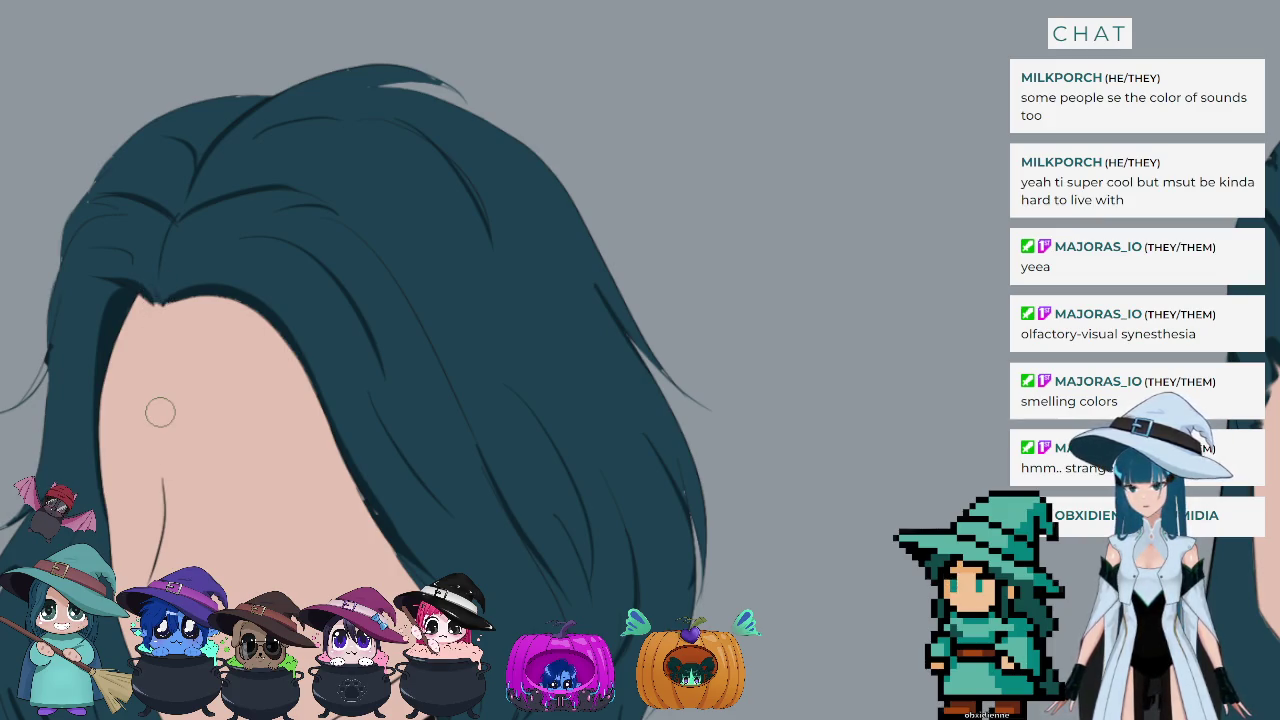
scroll(158, 408, "down", 1)
scroll(154, 403, "down", 2)
scroll(154, 403, "down", 1)
scroll(240, 400, "down", 1)
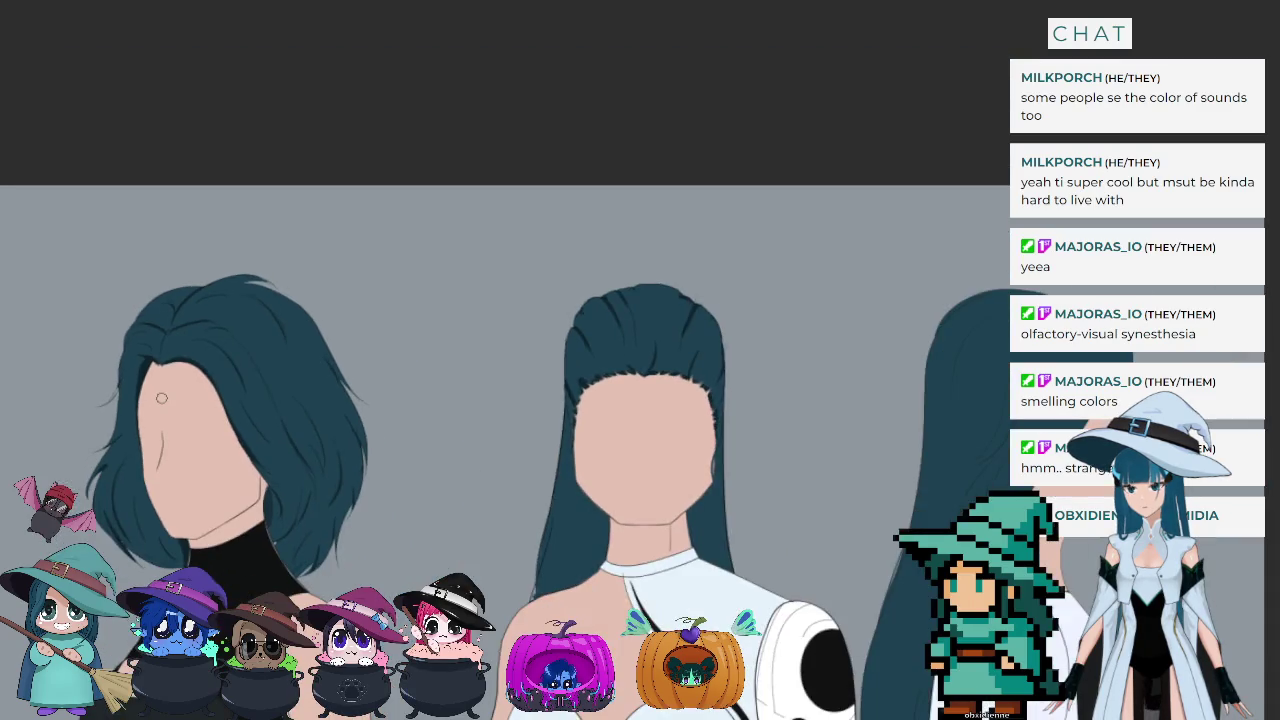
scroll(798, 390, "up", 1)
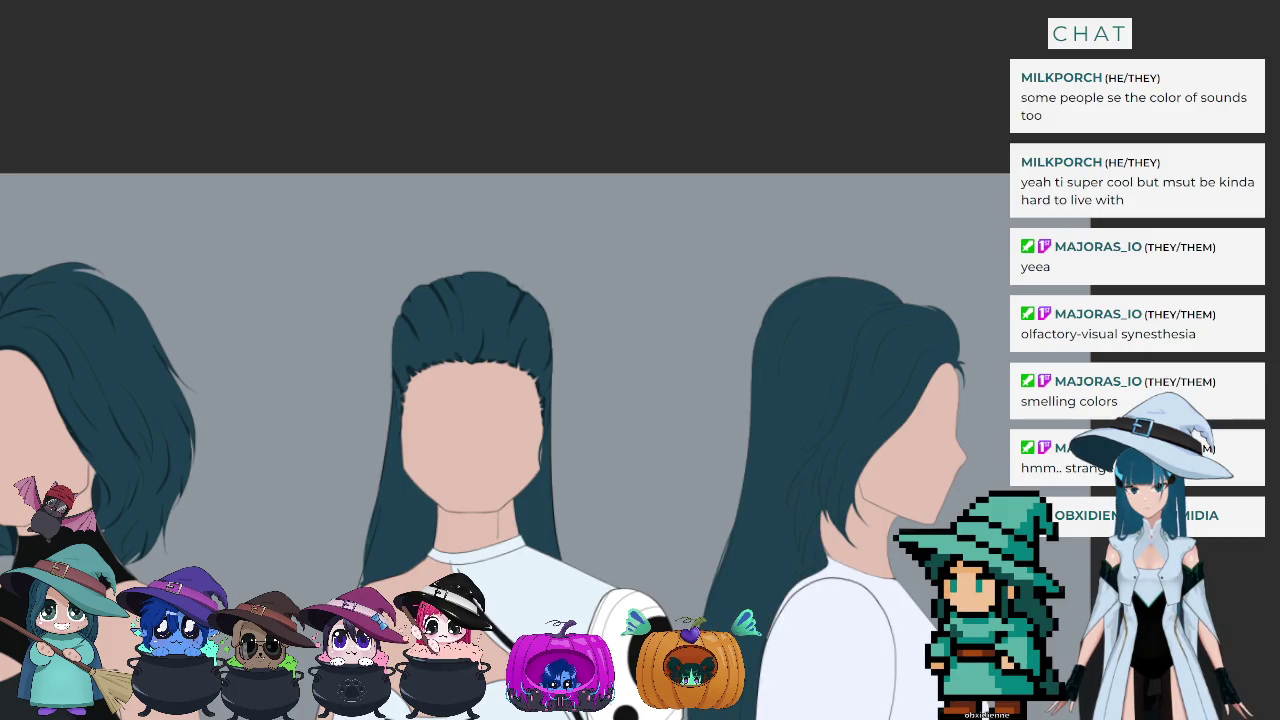
scroll(755, 310, "up", 2)
scroll(823, 340, "up", 2)
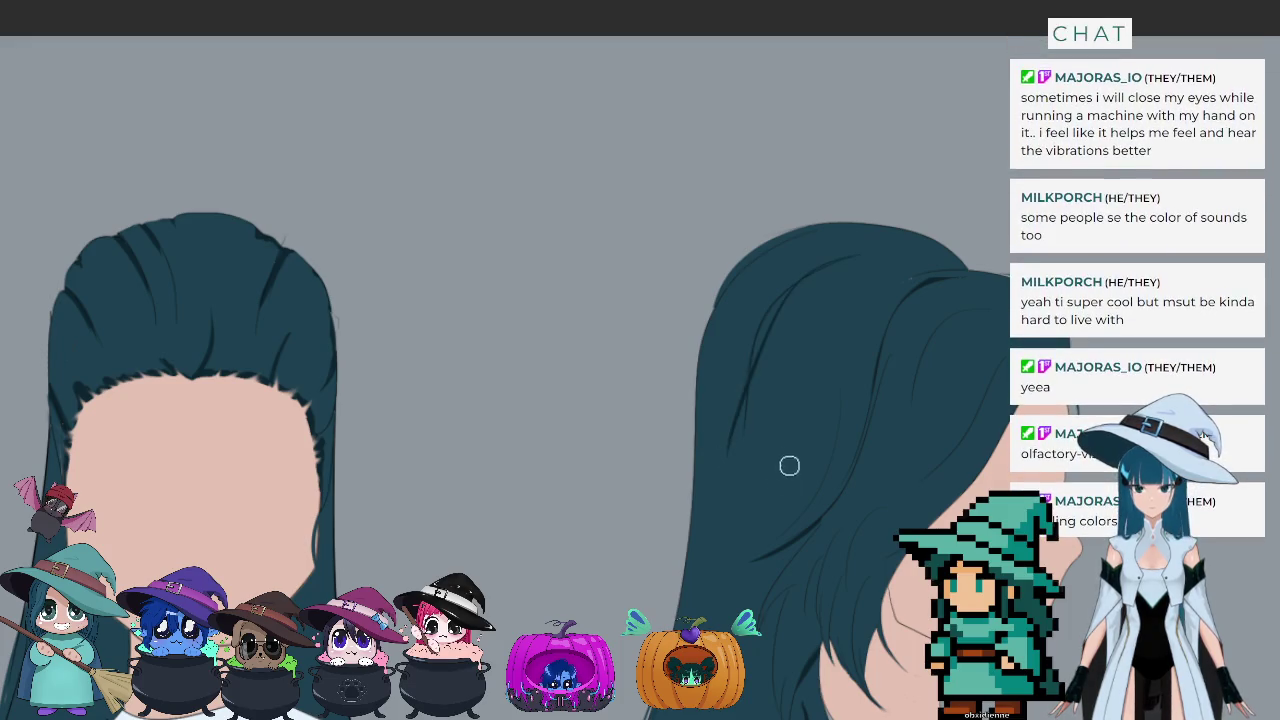
Step: Draw strand lines down the side-view hair and line its upper-left edge
left_click_drag(812, 328, 796, 430)
key("ctrl+z")
key("ctrl+z")
left_click_drag(810, 330, 790, 436)
left_click_drag(770, 322, 748, 428)
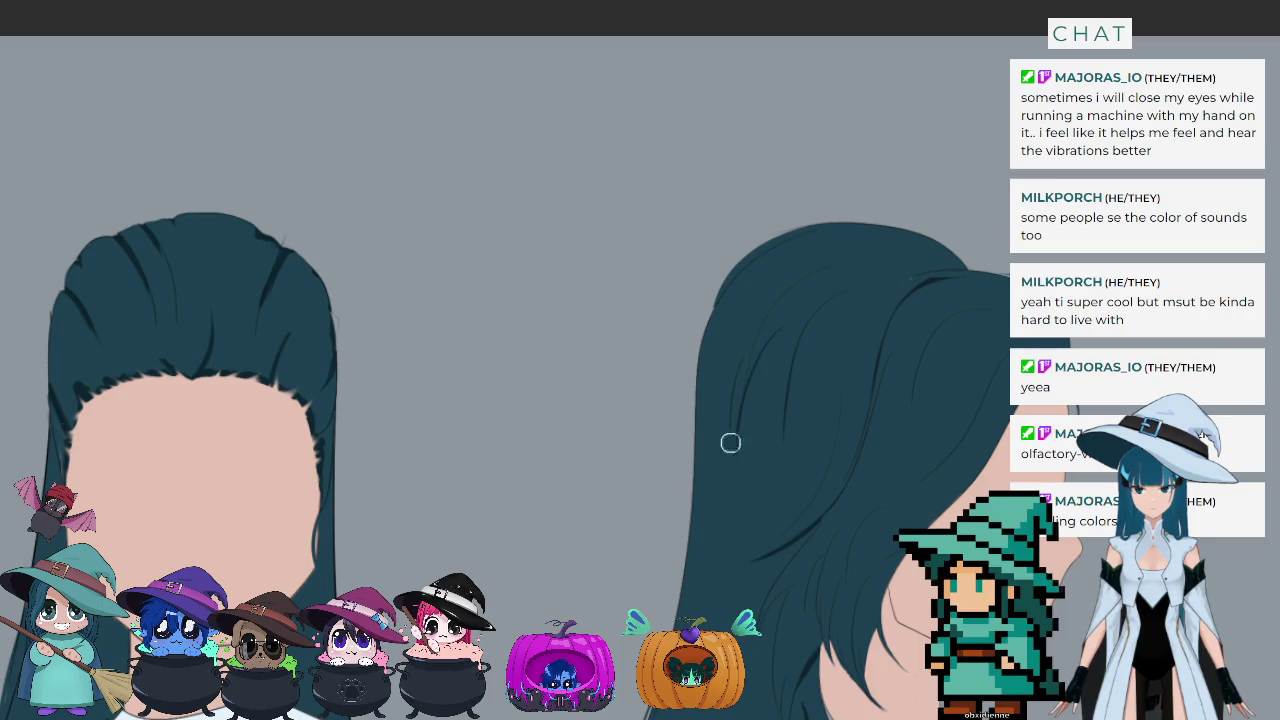
left_click_drag(729, 372, 726, 471)
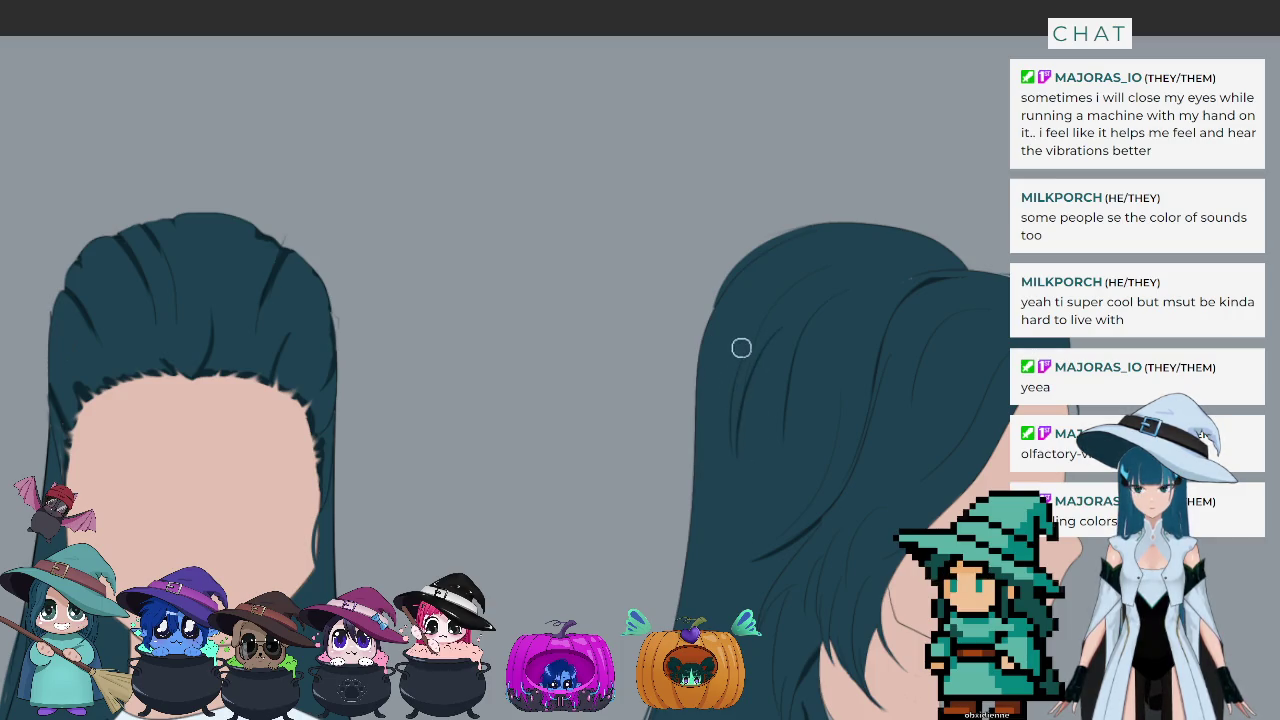
left_click_drag(736, 360, 733, 482)
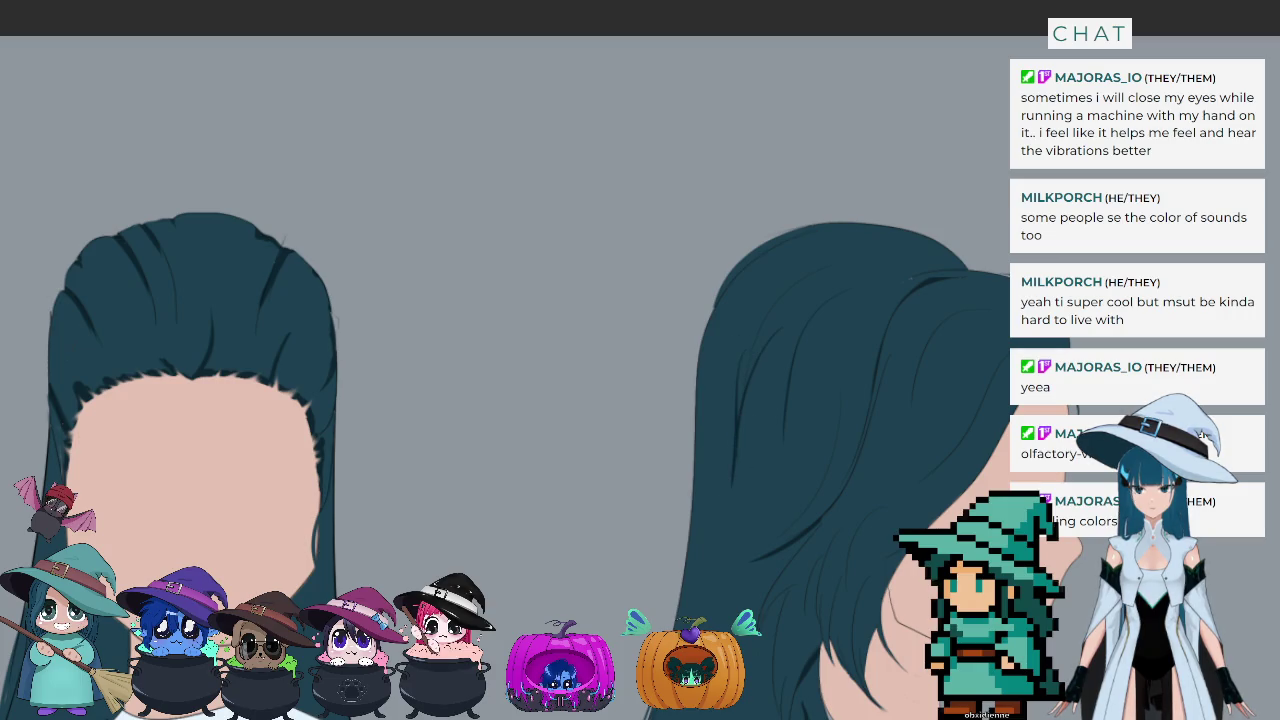
key("ctrl+z")
key("ctrl+z")
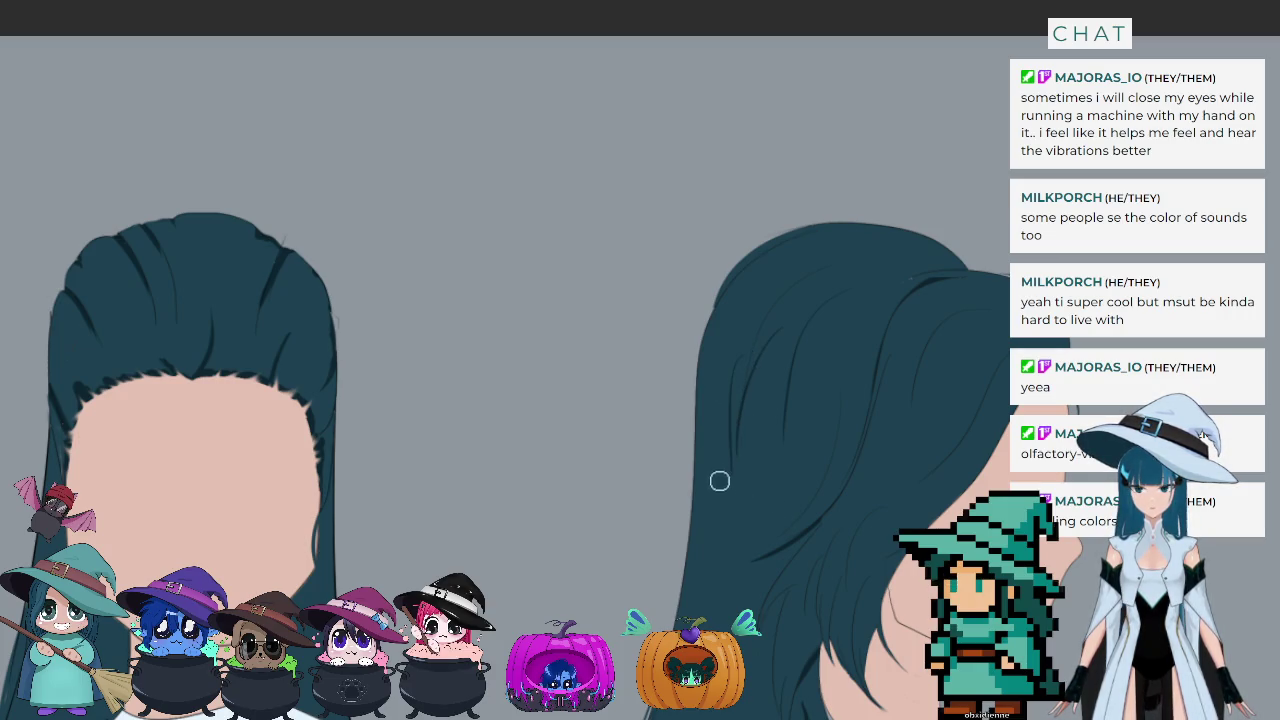
left_click_drag(787, 247, 716, 300)
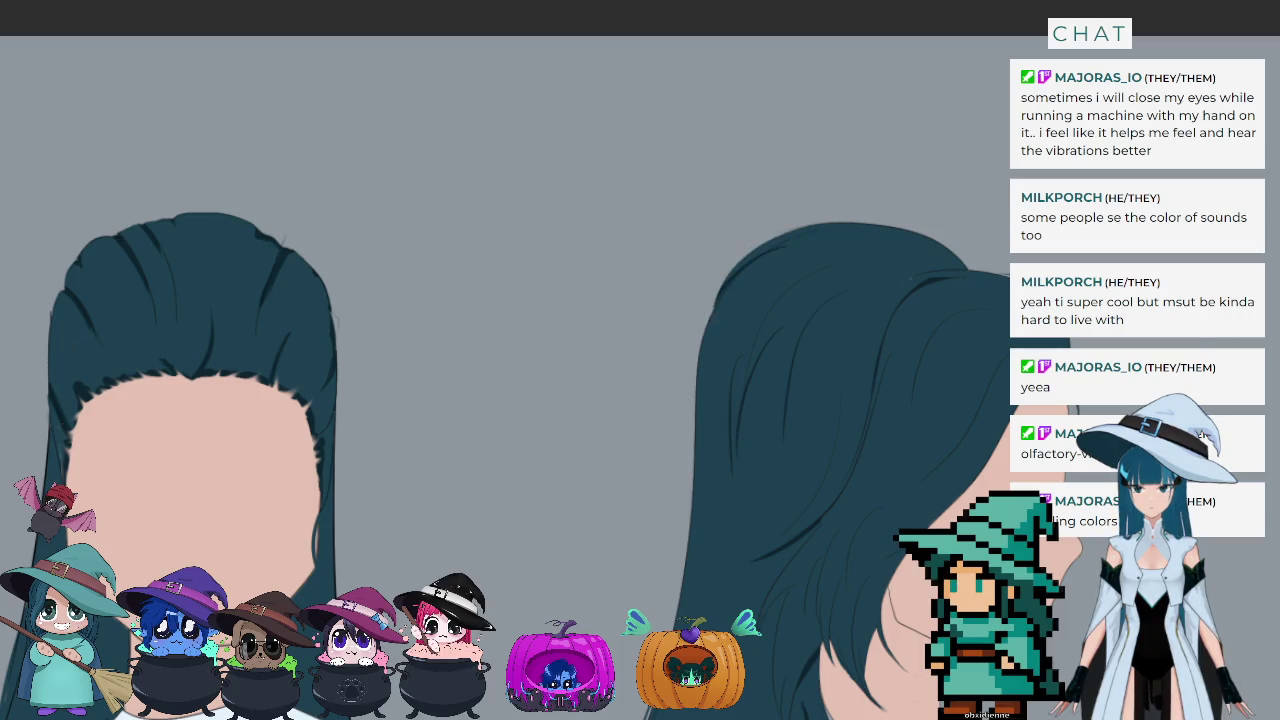
Step: Scroll-zoom out and back in to review the side-view figure's hair
scroll(922, 588, "down", 2)
scroll(922, 588, "down", 3)
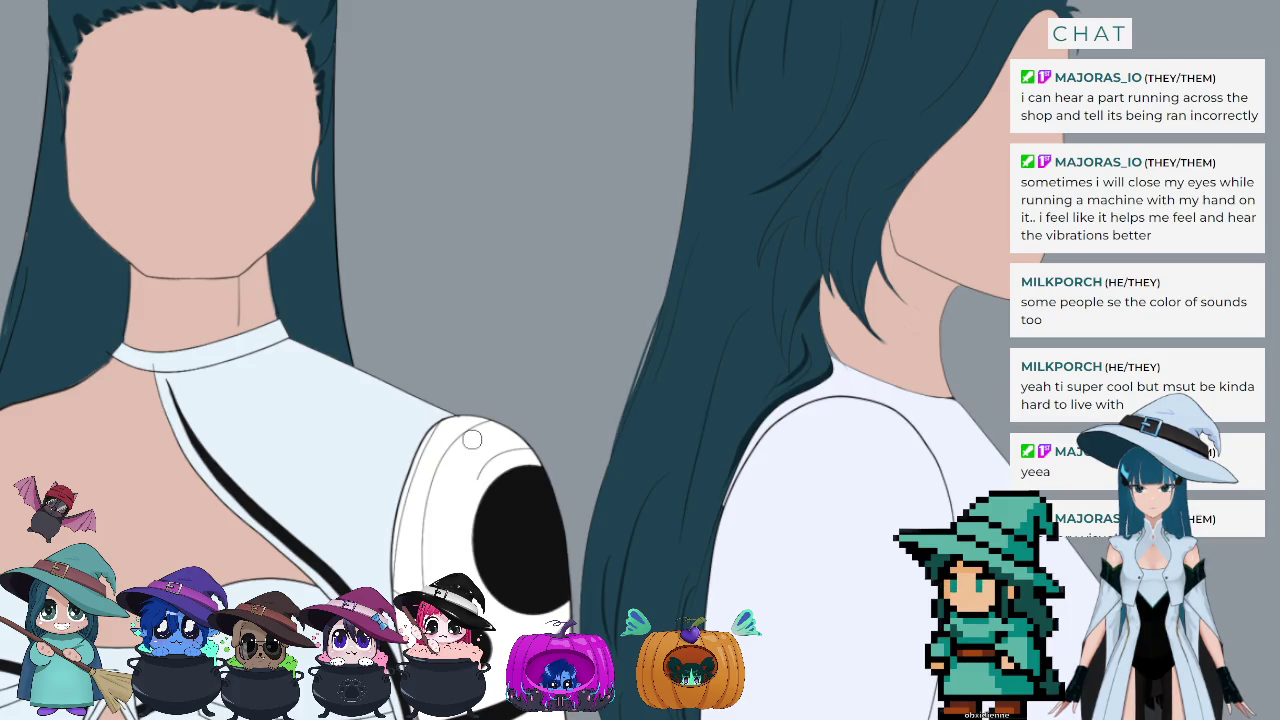
scroll(474, 441, "down", 1)
scroll(474, 441, "down", 1)
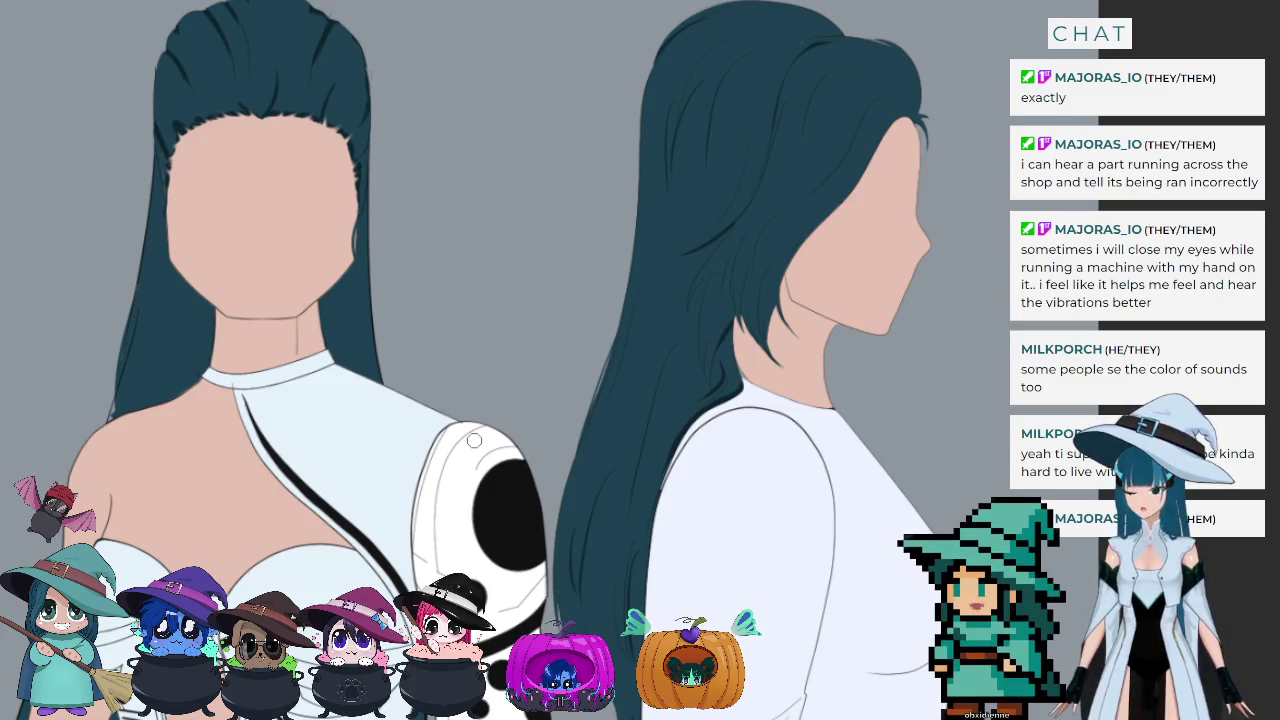
scroll(469, 260, "down", 1)
scroll(646, 123, "down", 1)
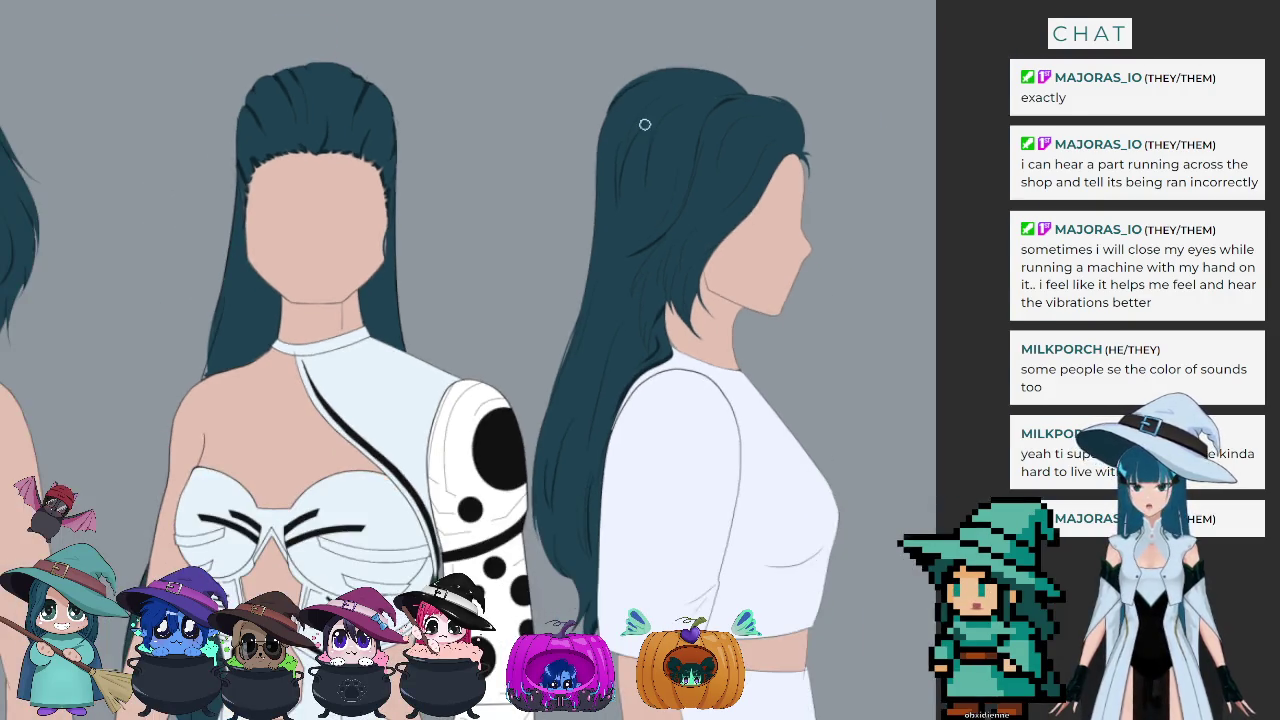
scroll(647, 120, "up", 2)
scroll(840, 71, "up", 1)
scroll(514, 394, "down", 1)
scroll(514, 394, "up", 1)
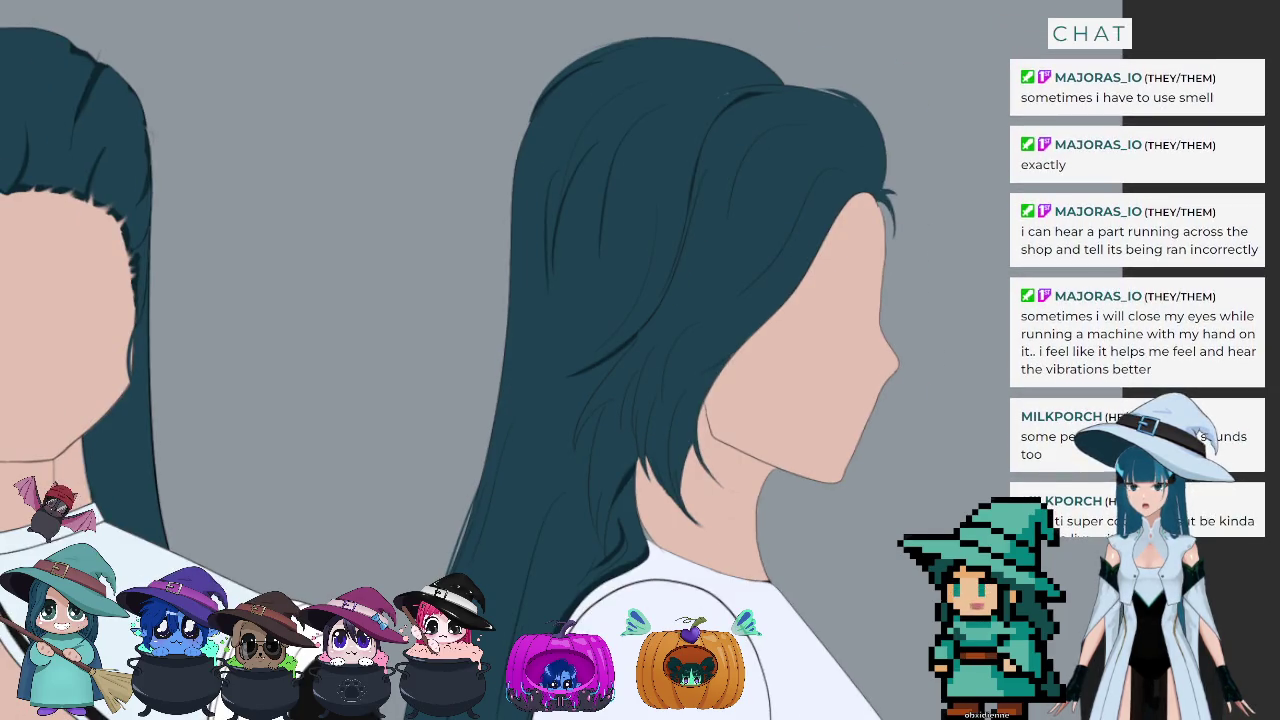
Step: Rotate the canvas about 90° so the hair lies horizontally, then zoom into the hair near the ear
left_click_drag(700, 520, 498, 460)
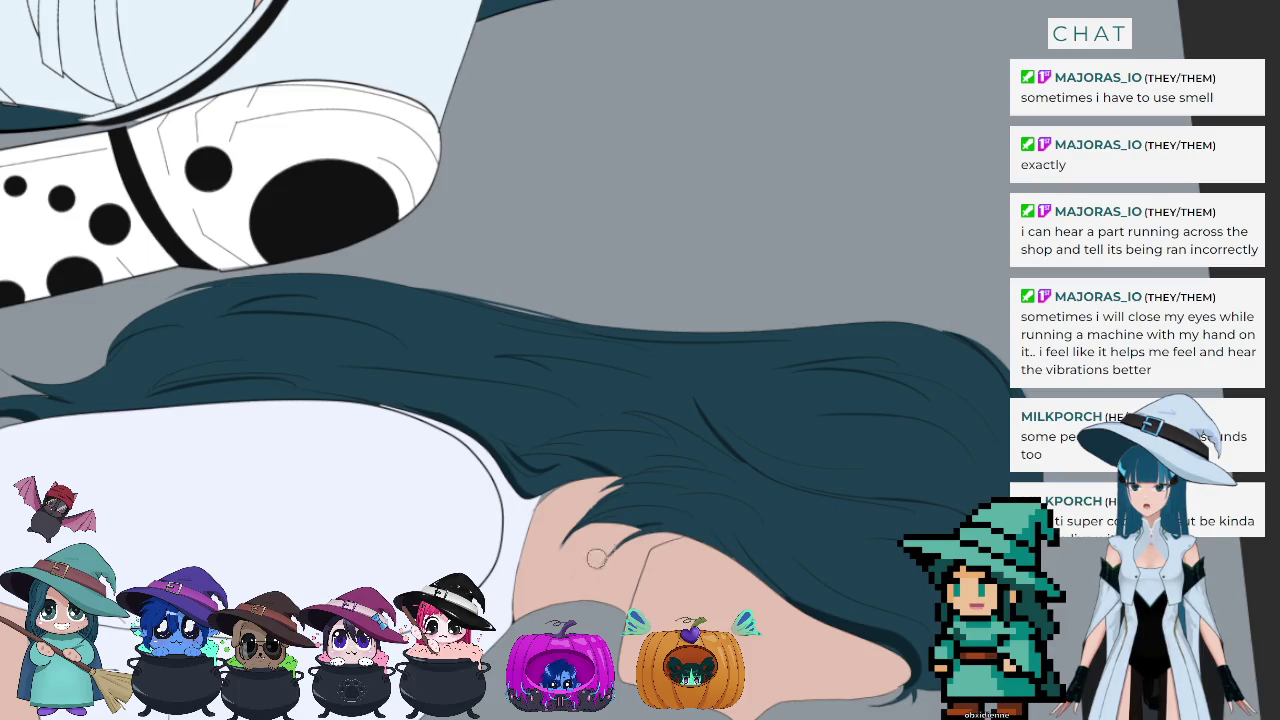
scroll(588, 500, "up", 1)
scroll(588, 500, "up", 2)
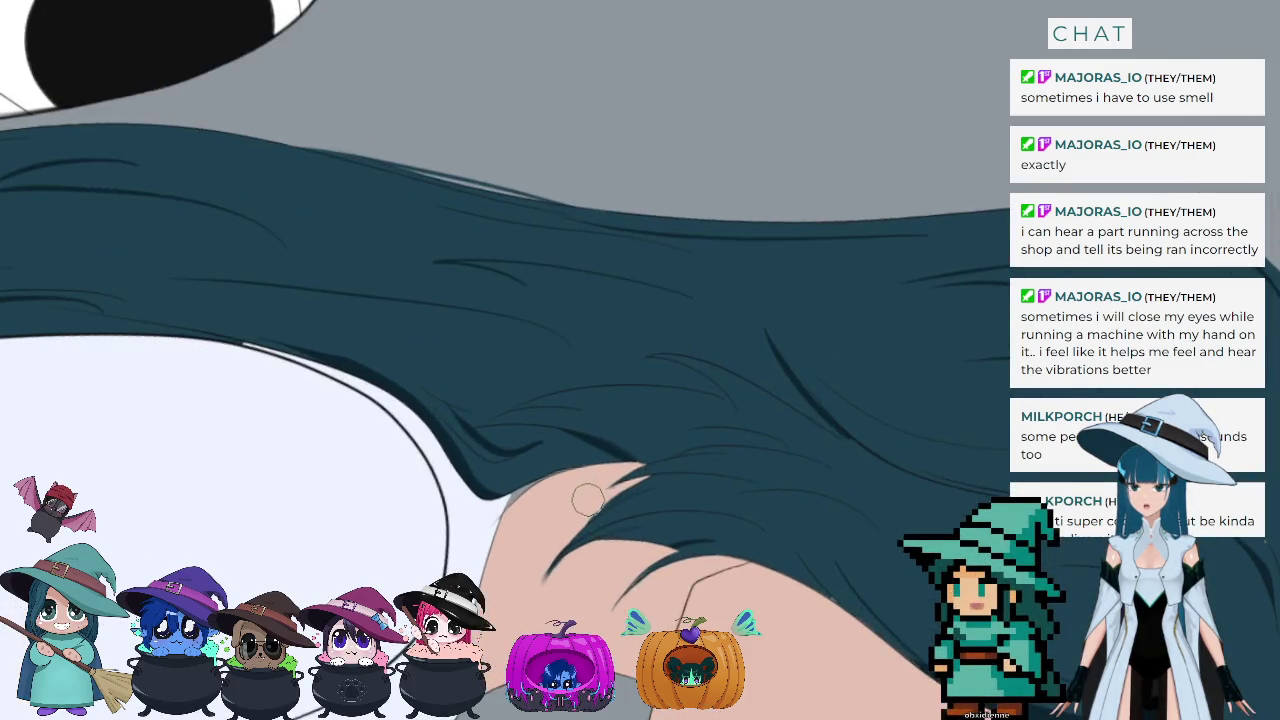
scroll(588, 500, "up", 1)
scroll(588, 500, "up", 1)
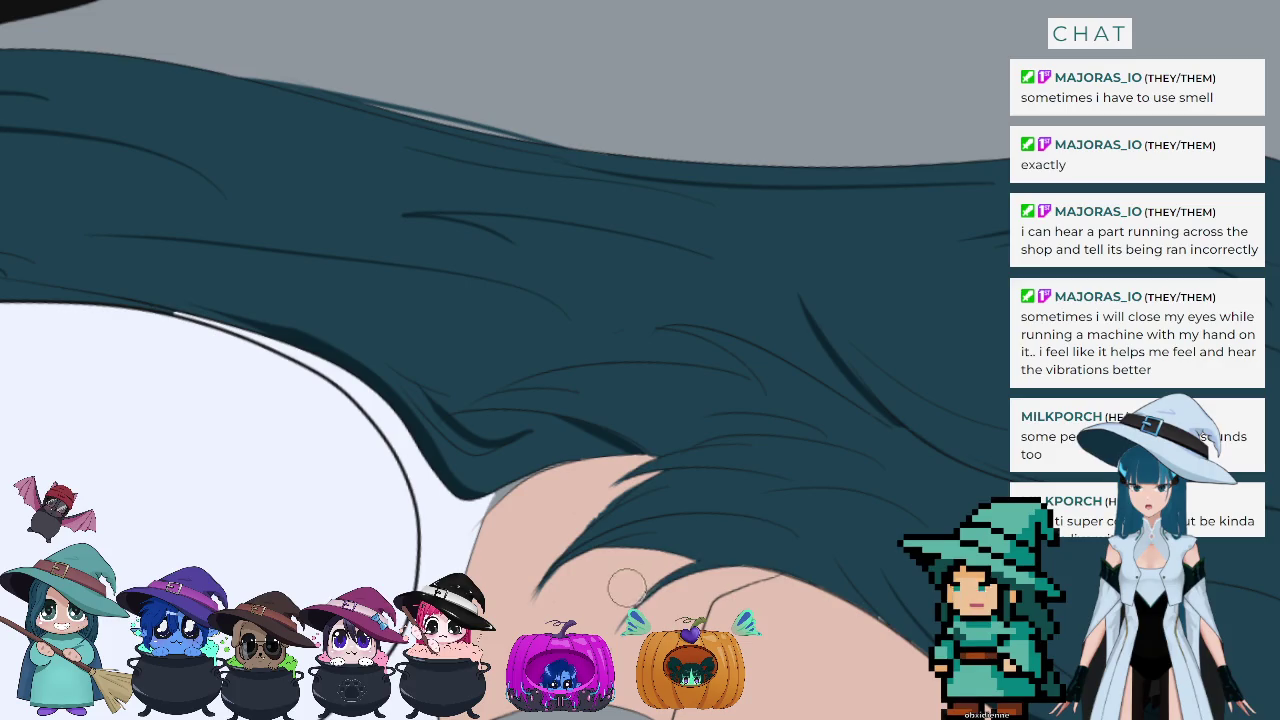